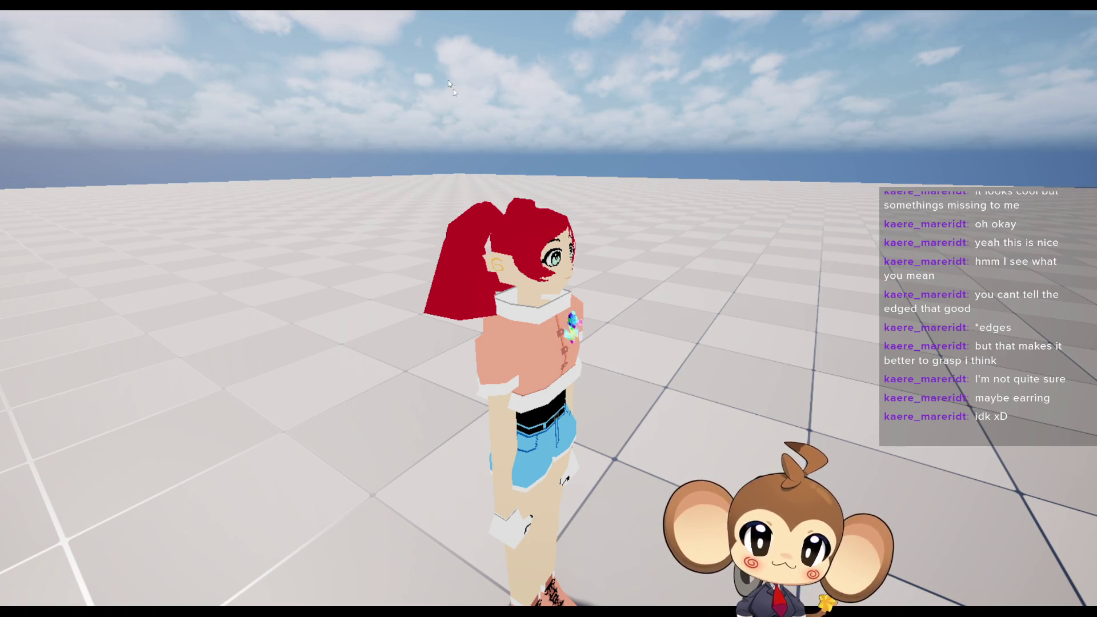
# Step: Exit immersive mode with F11 so the full editor surrounds the running test_artefact game
pyautogui.press('F11')
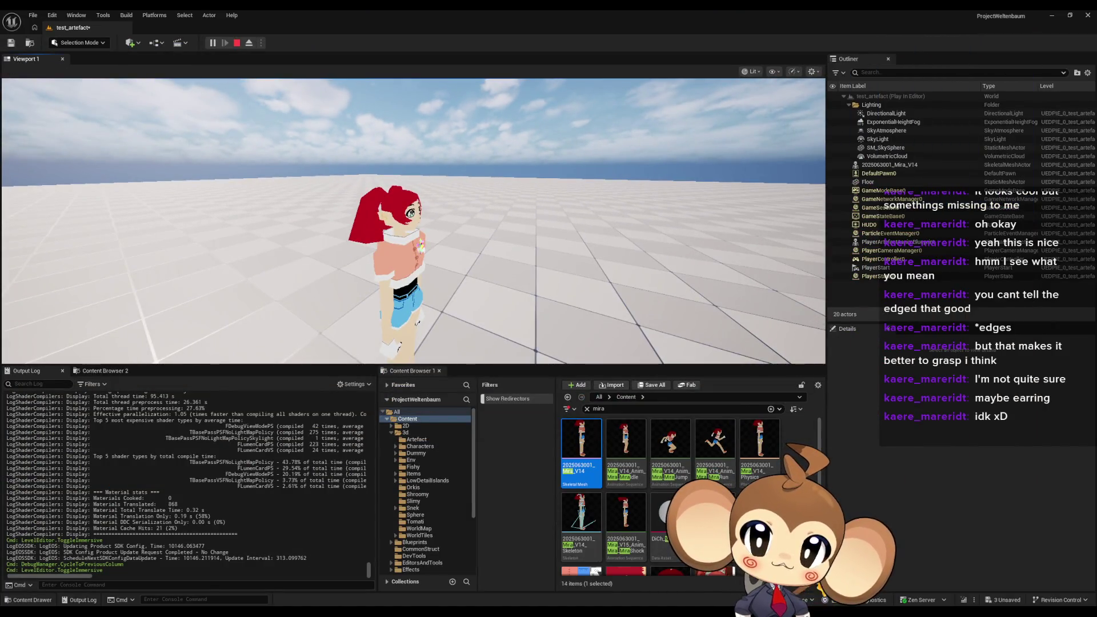
# Step: Move the PlayerArtefact crystal from beside the ear to above the head and play to test it
pyautogui.click(236, 44)
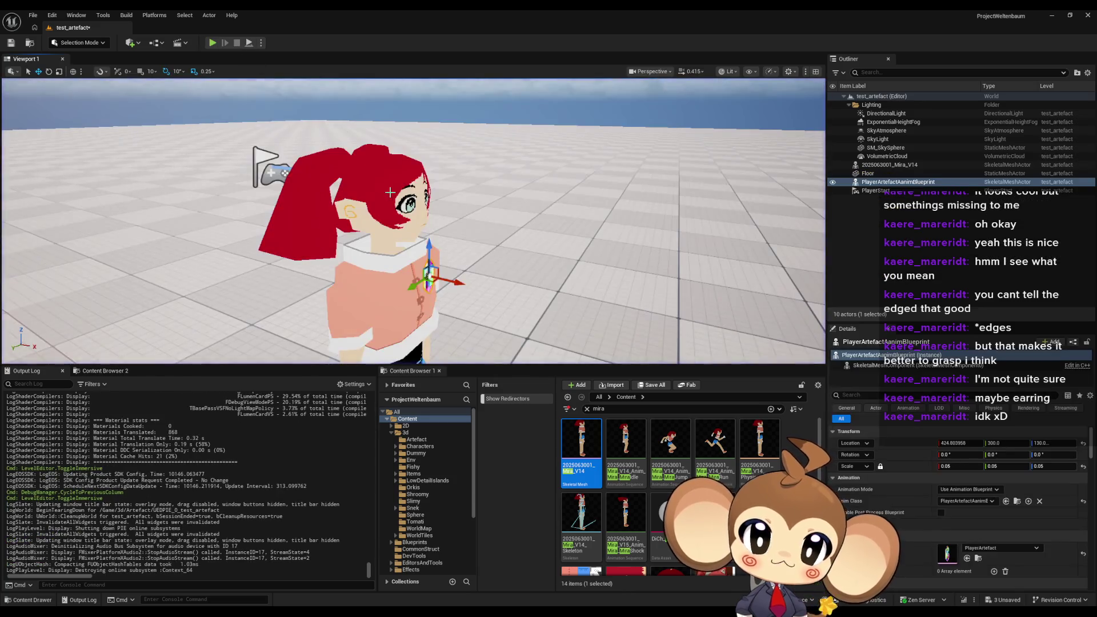
pyautogui.moveTo(525, 203)
pyautogui.mouseDown()
pyautogui.moveTo(554, 137)
pyautogui.moveTo(534, 137)
pyautogui.moveTo(544, 148)
pyautogui.moveTo(400, 153)
pyautogui.moveTo(336, 171)
pyautogui.moveTo(230, 124)
pyautogui.mouseUp()
pyautogui.click(212, 43)
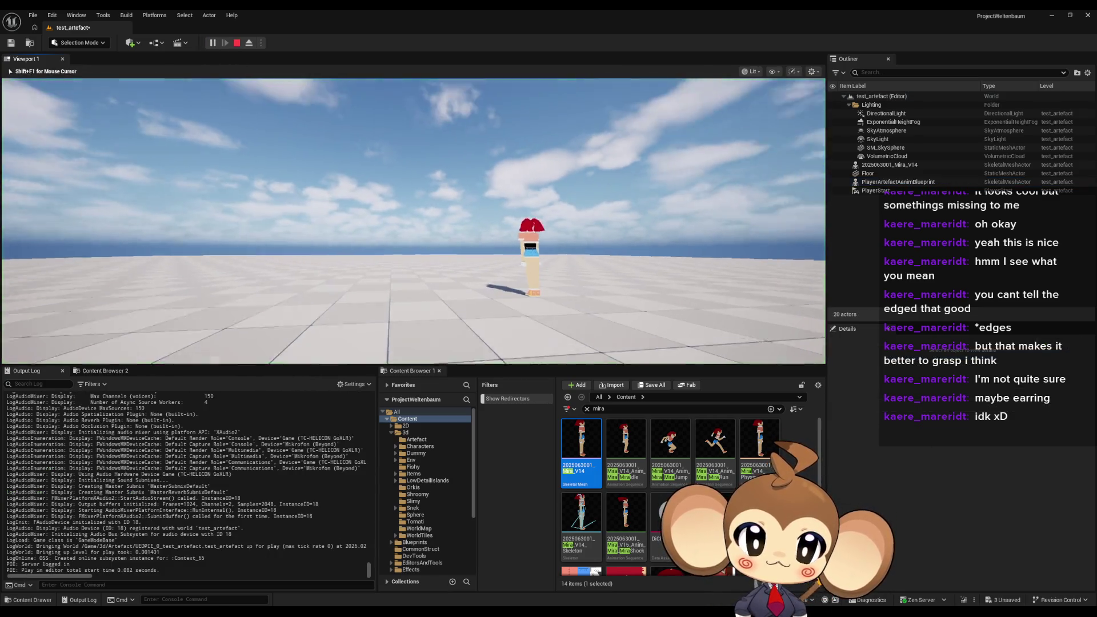
pyautogui.press('w')
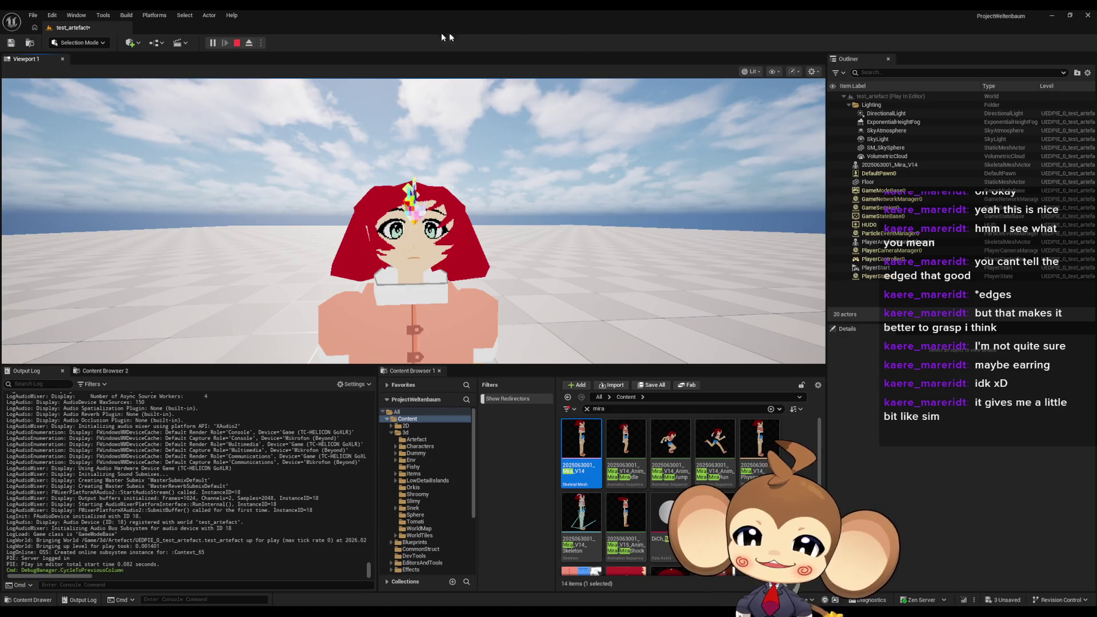
# Step: Play again and move the game camera around the character to inspect the crystal's placement
pyautogui.press('Escape')
pyautogui.moveTo(506, 160)
pyautogui.mouseDown()
pyautogui.moveTo(453, 176)
pyautogui.moveTo(443, 125)
pyautogui.moveTo(503, 128)
pyautogui.mouseUp()
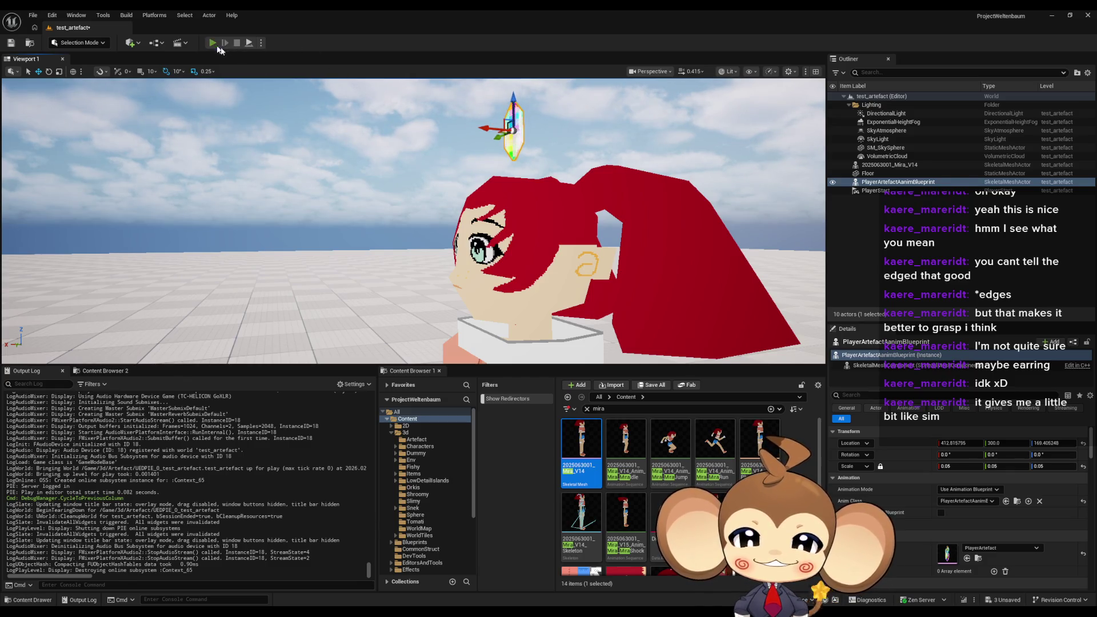
pyautogui.click(212, 43)
pyautogui.press('w')
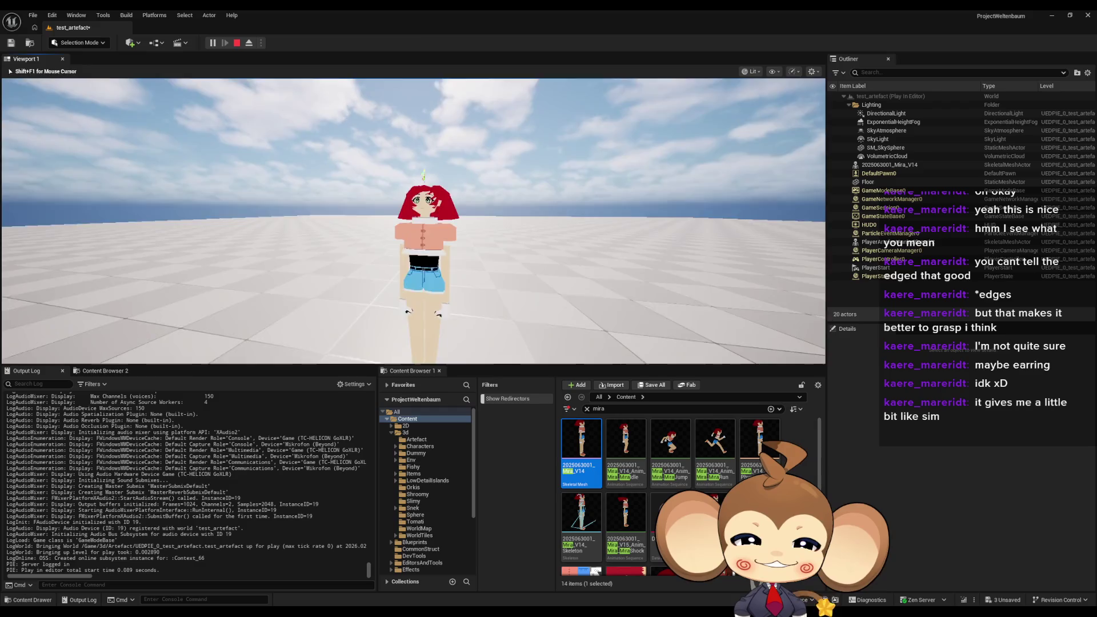
pyautogui.press('s')
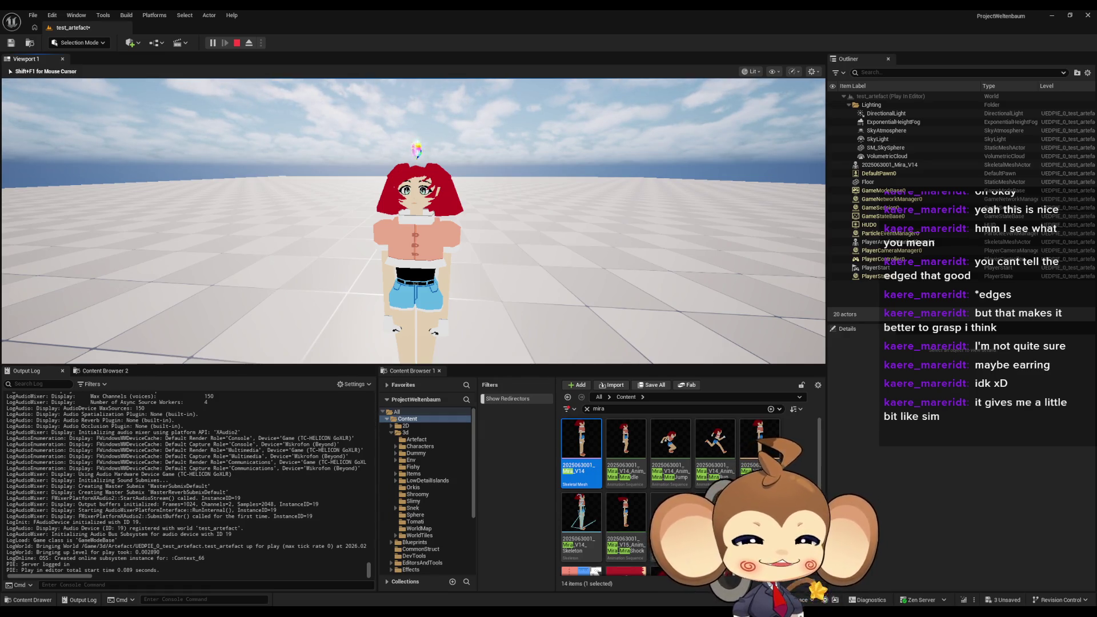
pyautogui.press('s')
pyautogui.press('a')
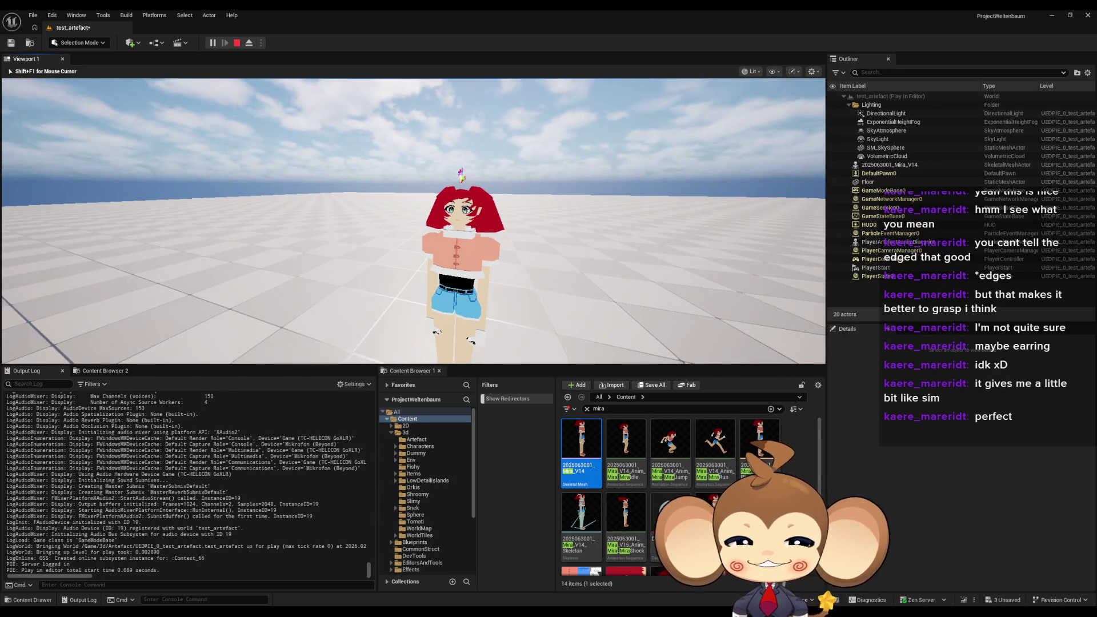
pyautogui.press('d')
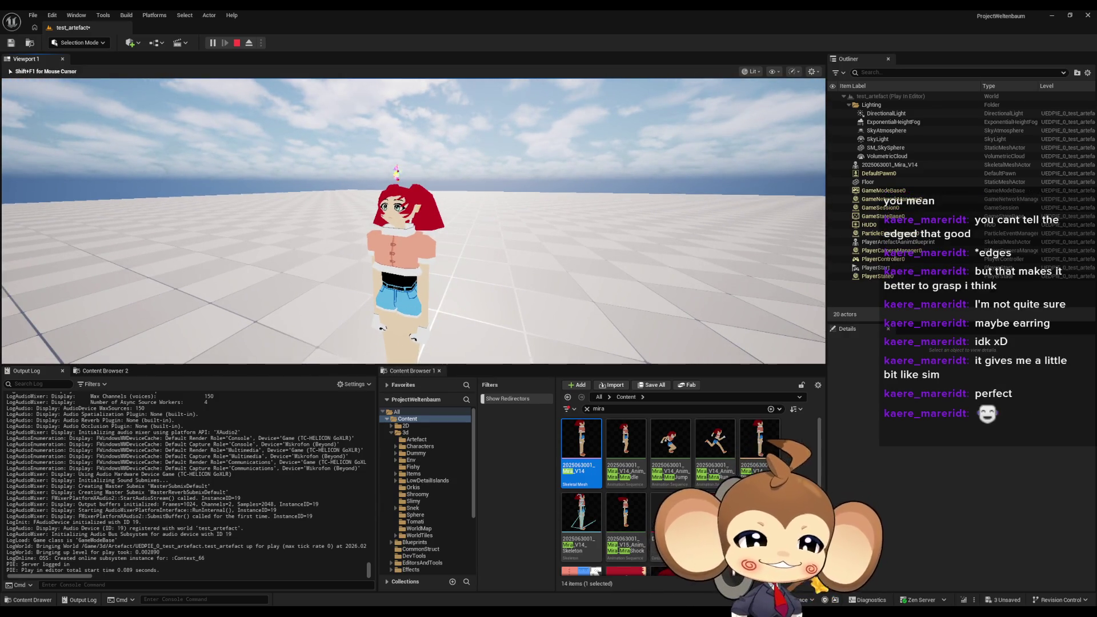
pyautogui.hotkey('shift', 'F1')
# Step: Reposition the crystal on the character to 431.78, 300, 121.25 and start the game again
pyautogui.click(236, 42)
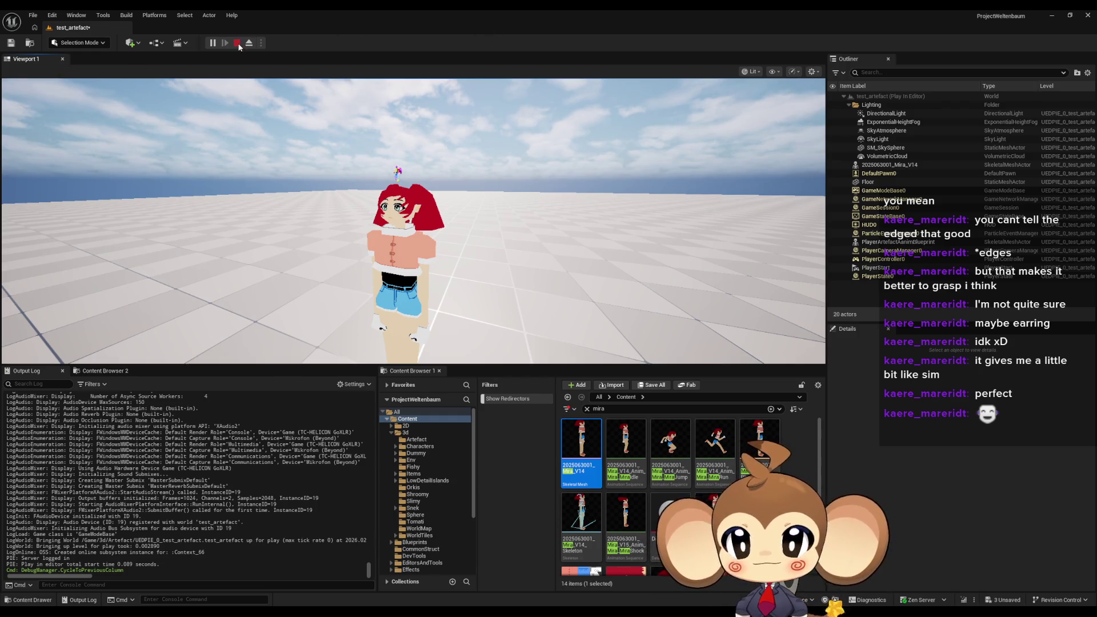
pyautogui.moveTo(403, 151)
pyautogui.mouseDown()
pyautogui.moveTo(313, 147)
pyautogui.moveTo(318, 136)
pyautogui.moveTo(332, 146)
pyautogui.moveTo(340, 268)
pyautogui.mouseUp()
pyautogui.moveTo(383, 205)
pyautogui.mouseDown()
pyautogui.moveTo(337, 206)
pyautogui.moveTo(383, 207)
pyautogui.mouseUp()
pyautogui.moveTo(455, 295)
pyautogui.mouseDown()
pyautogui.moveTo(434, 294)
pyautogui.moveTo(455, 295)
pyautogui.mouseUp()
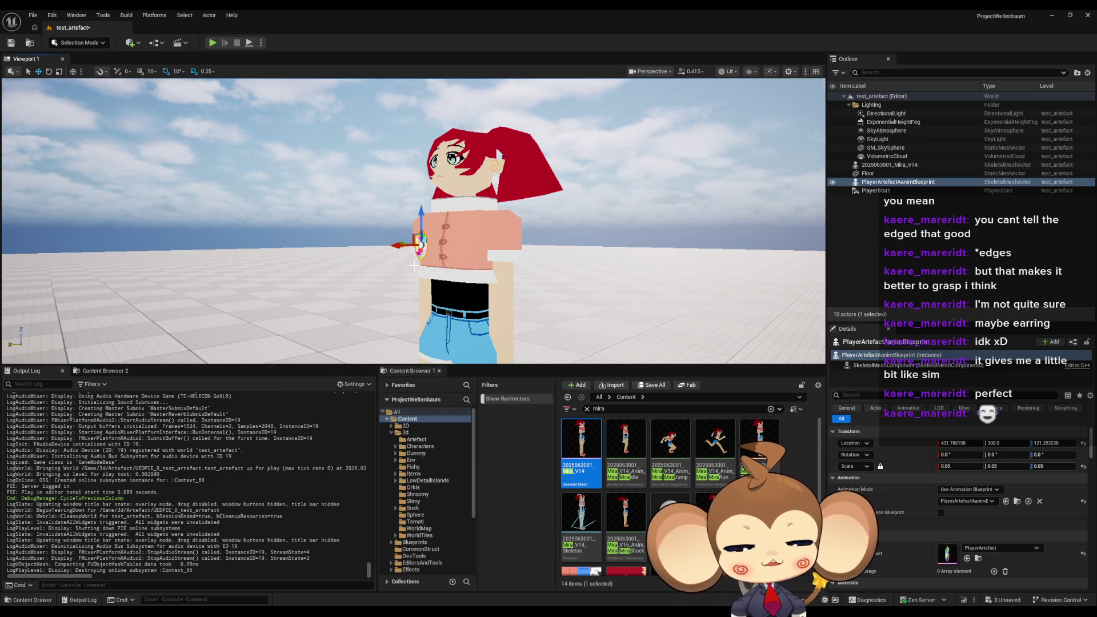
pyautogui.click(213, 43)
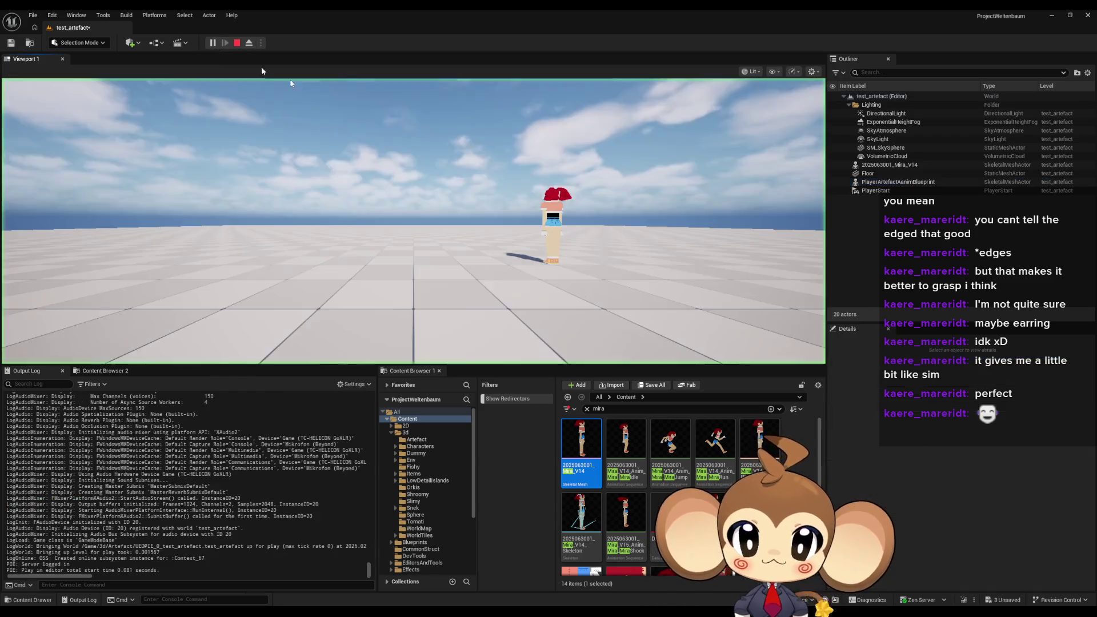
# Step: Fly the game camera around the character to view the crystal in front of its chest
pyautogui.press('w')
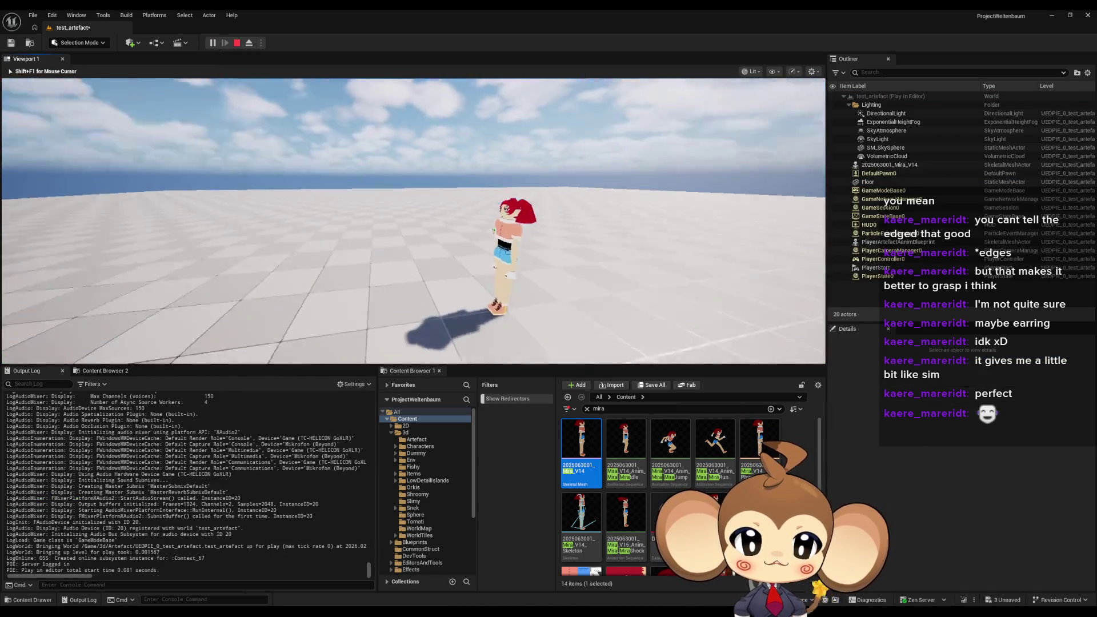
pyautogui.press('w')
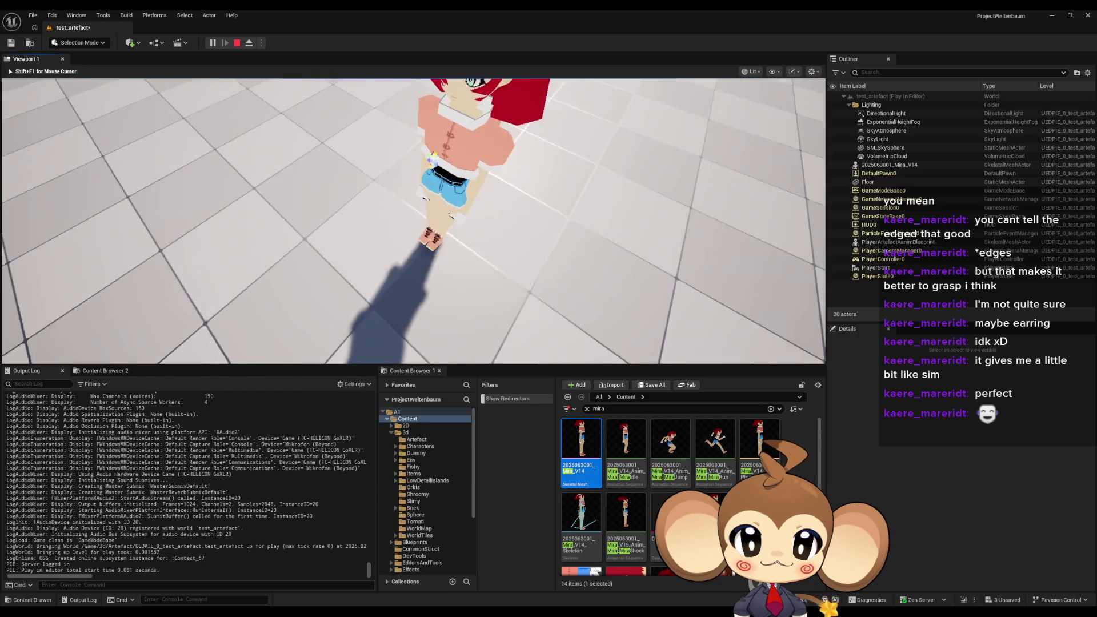
pyautogui.press('w')
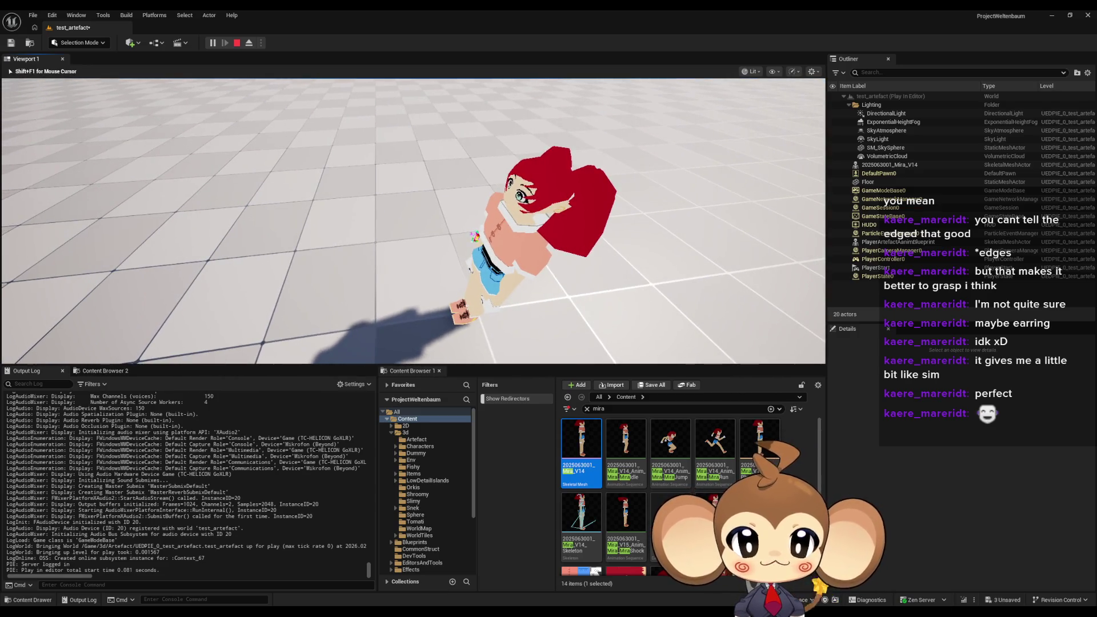
pyautogui.press('w')
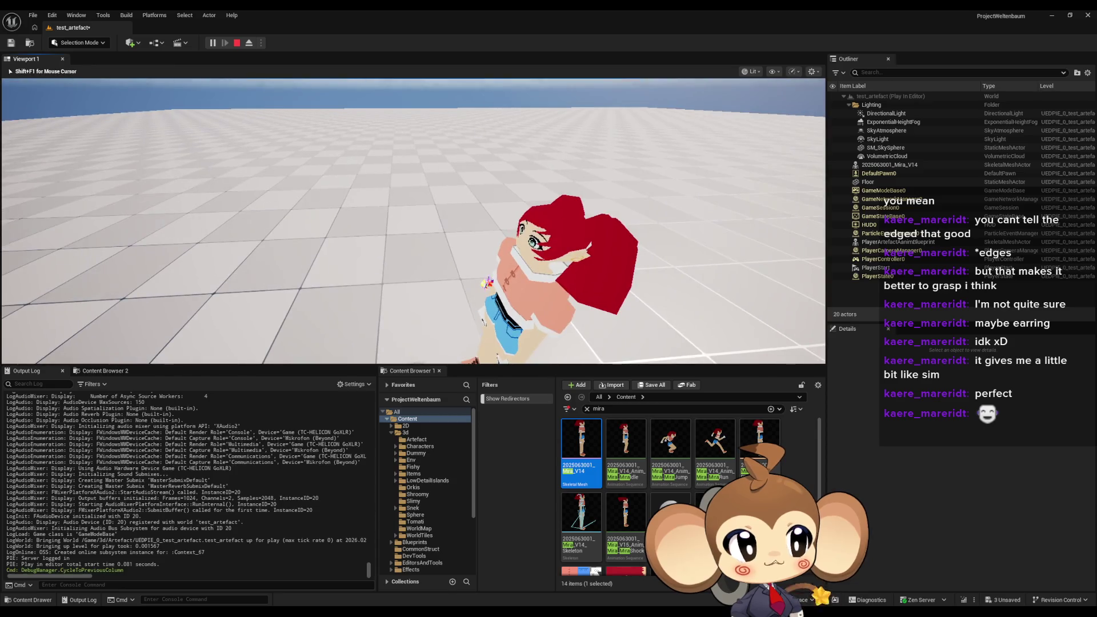
pyautogui.hotkey('shift', 'F1')
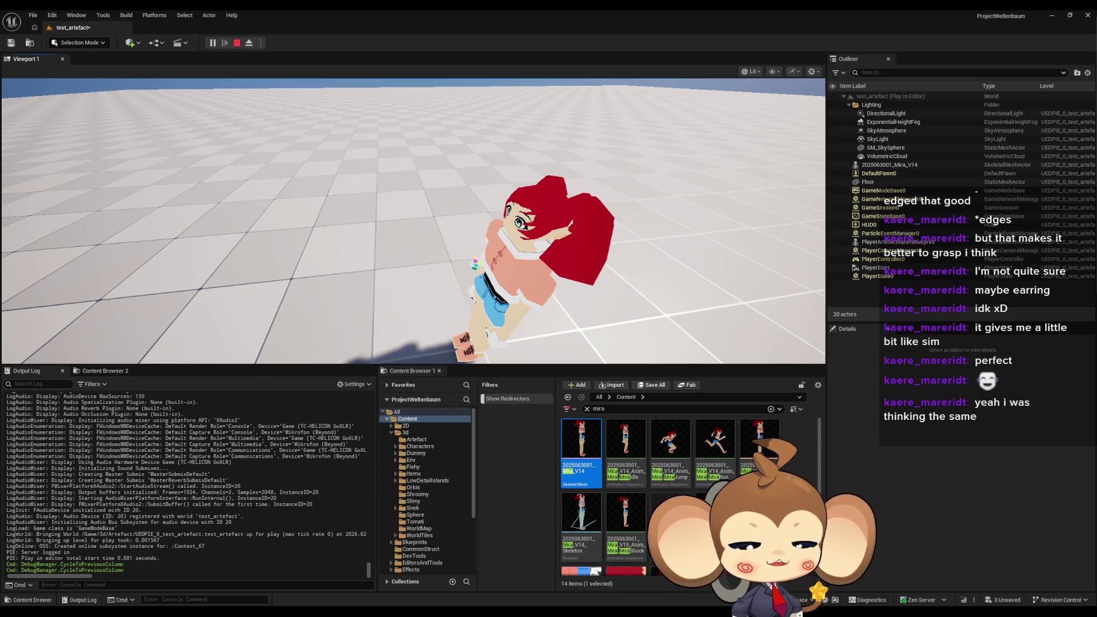
# Step: Make the running game fill the screen and walk the character forward across the floor
pyautogui.click(543, 264)
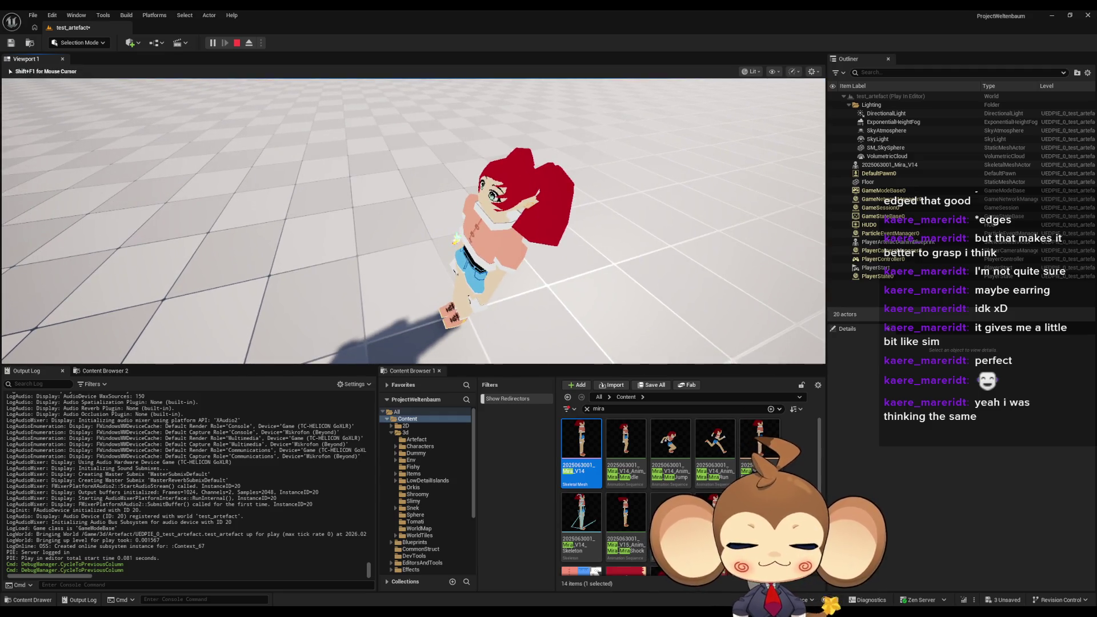
pyautogui.press('F11')
pyautogui.press('w')
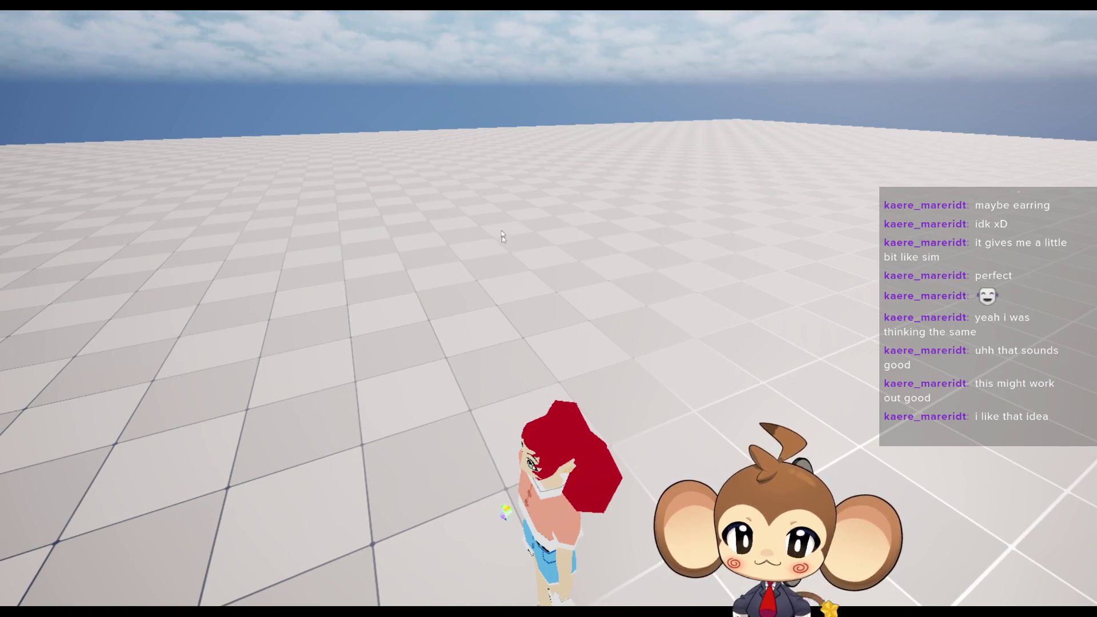
# Step: In Paint, draw a circle with a small curl inside beside the RGB digits, then return to the game
pyautogui.moveTo(280, 611)
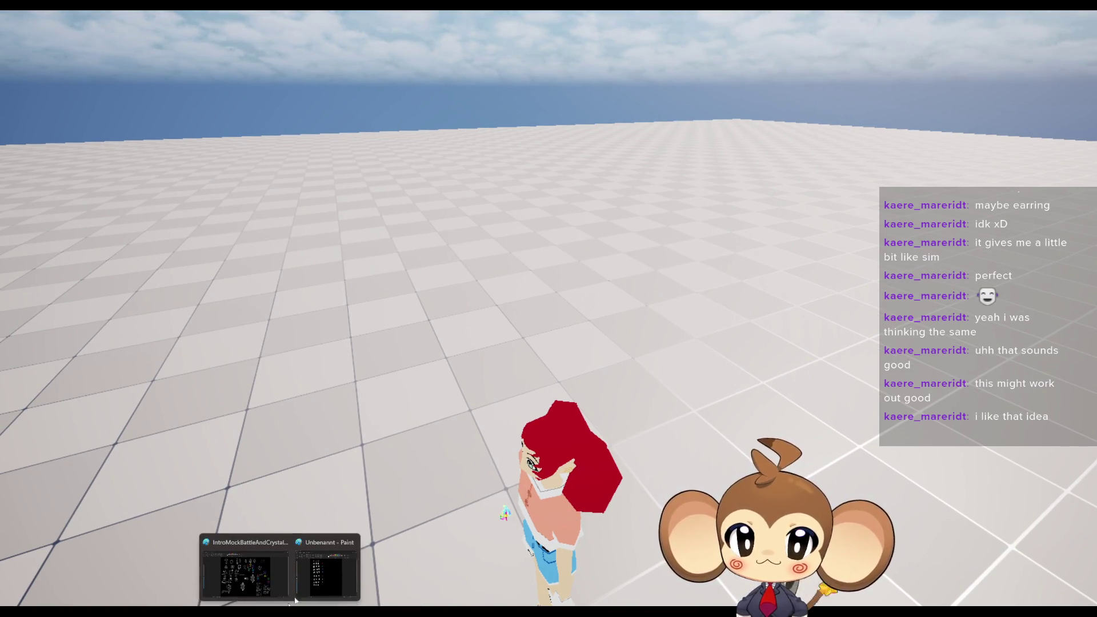
pyautogui.click(337, 570)
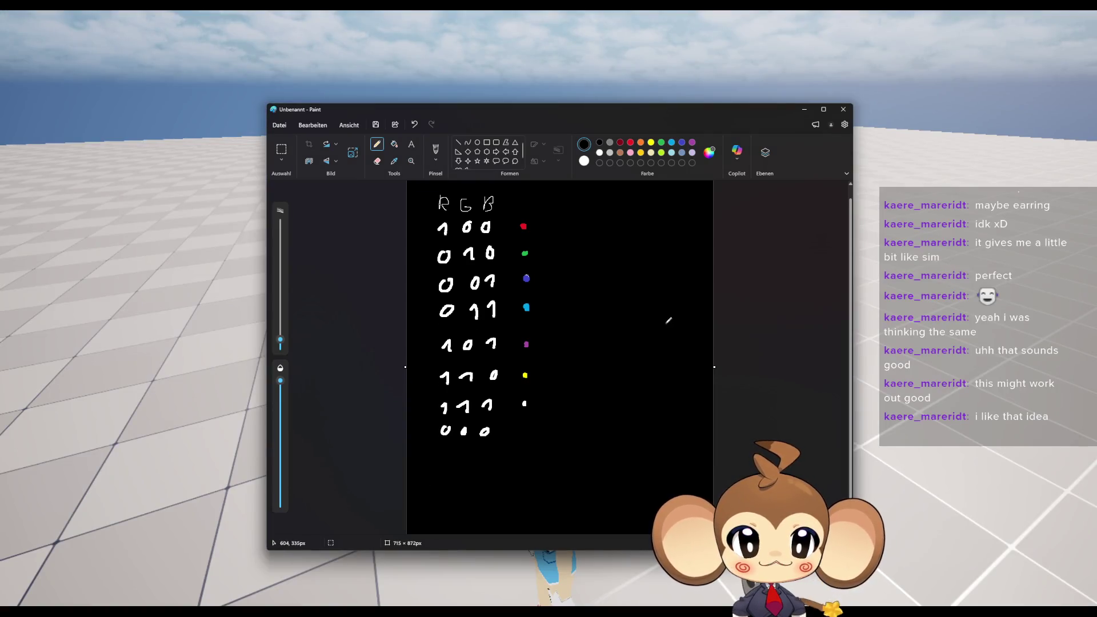
pyautogui.keyDown('ctrl'); pyautogui.scroll(2, 669, 326); pyautogui.keyUp('ctrl')
pyautogui.moveTo(627, 369)
pyautogui.mouseDown()
pyautogui.moveTo(614, 318)
pyautogui.moveTo(686, 344)
pyautogui.moveTo(625, 369)
pyautogui.moveTo(645, 348)
pyautogui.mouseUp()
pyautogui.hotkey('ctrl', 'z')
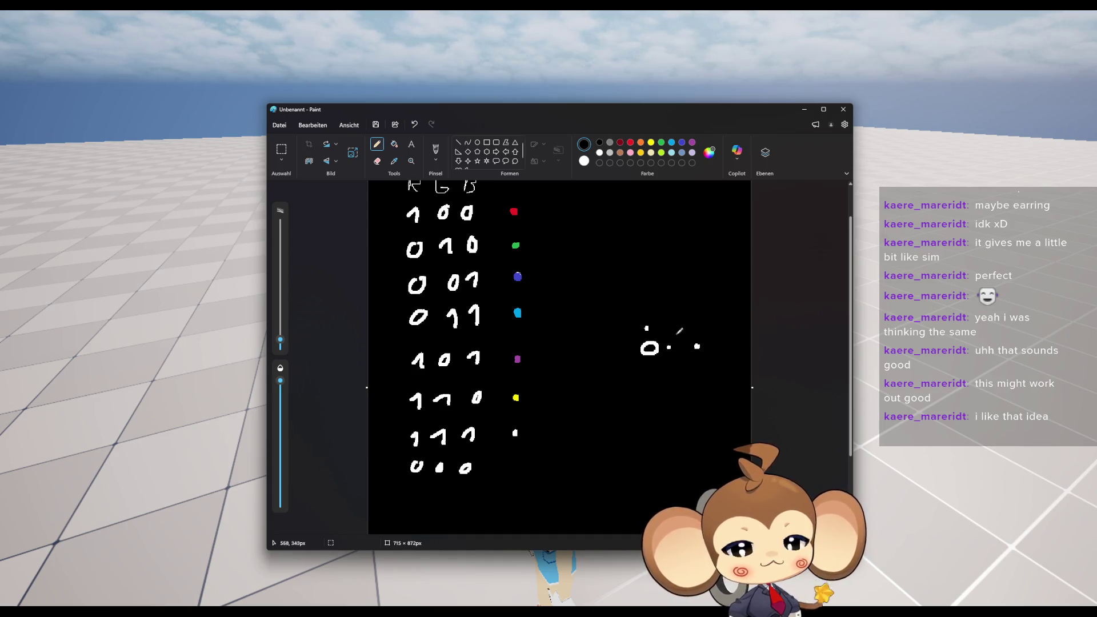
pyautogui.moveTo(696, 347); pyautogui.dragTo(660, 307)
pyautogui.moveTo(601, 344)
pyautogui.mouseDown()
pyautogui.moveTo(674, 384)
pyautogui.moveTo(698, 342)
pyautogui.mouseUp()
pyautogui.moveTo(670, 348)
pyautogui.mouseDown()
pyautogui.moveTo(644, 330)
pyautogui.moveTo(632, 364)
pyautogui.moveTo(673, 342)
pyautogui.mouseUp()
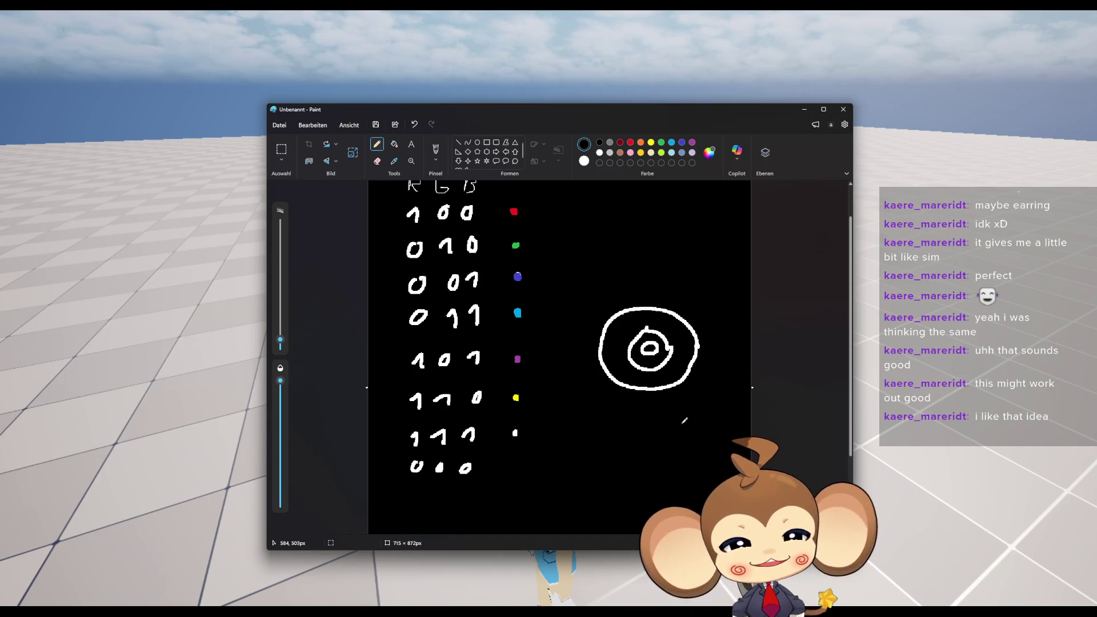
pyautogui.click(961, 324)
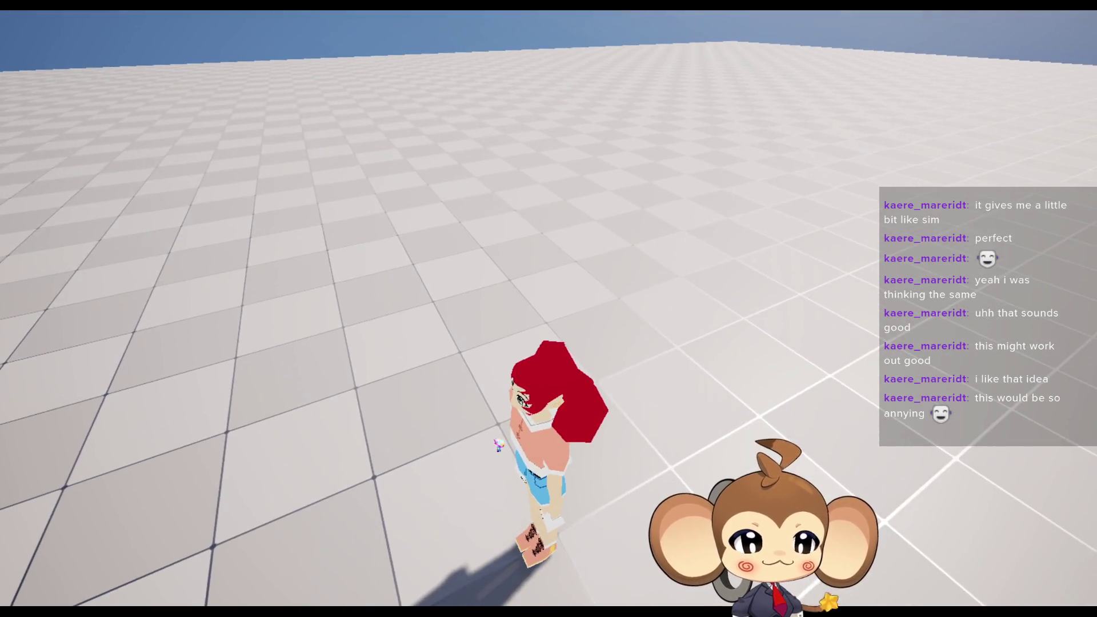
# Step: Walk the character forward in the game, then leave full screen to restore the editor layout
pyautogui.press('w')
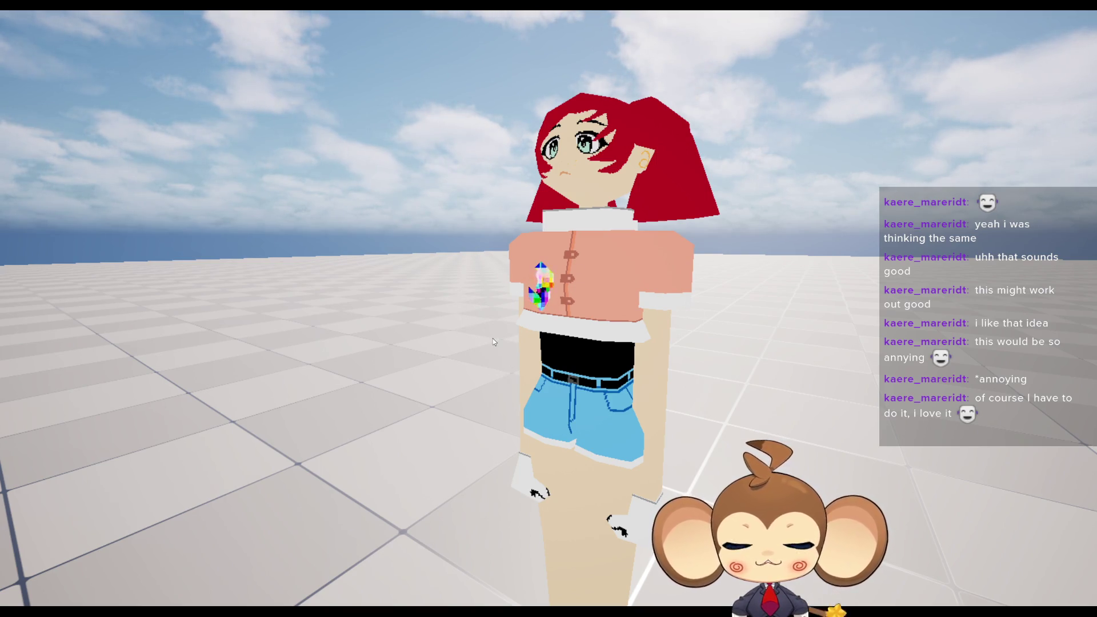
pyautogui.press('F11')
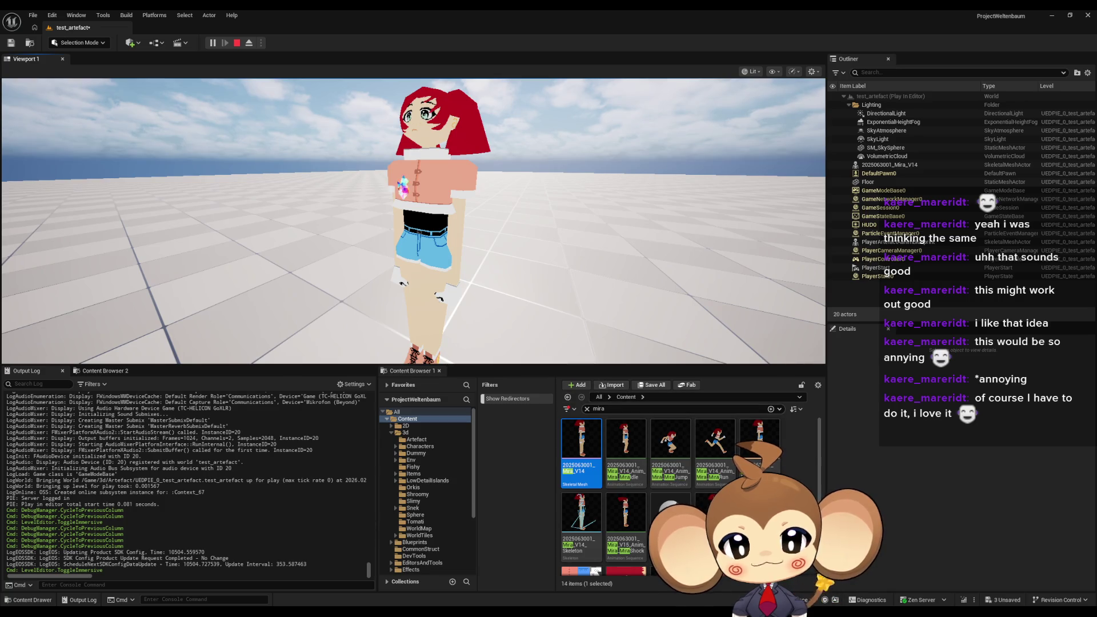
# Step: Stop the game and open OverworldController from Content > Blueprints > Controllers
pyautogui.click(587, 408)
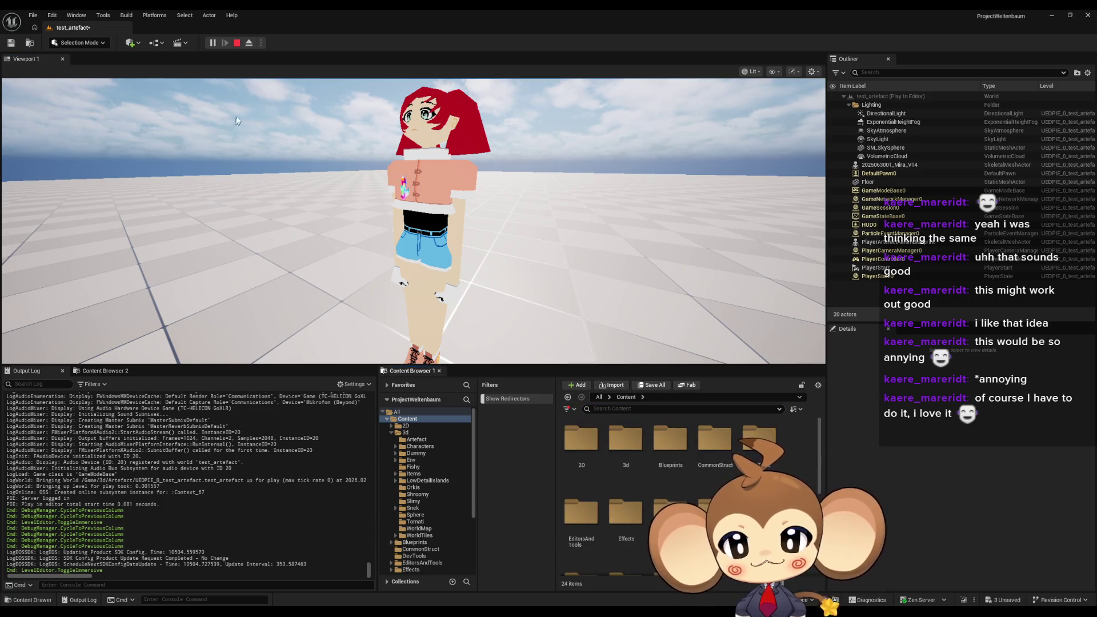
pyautogui.press('Escape')
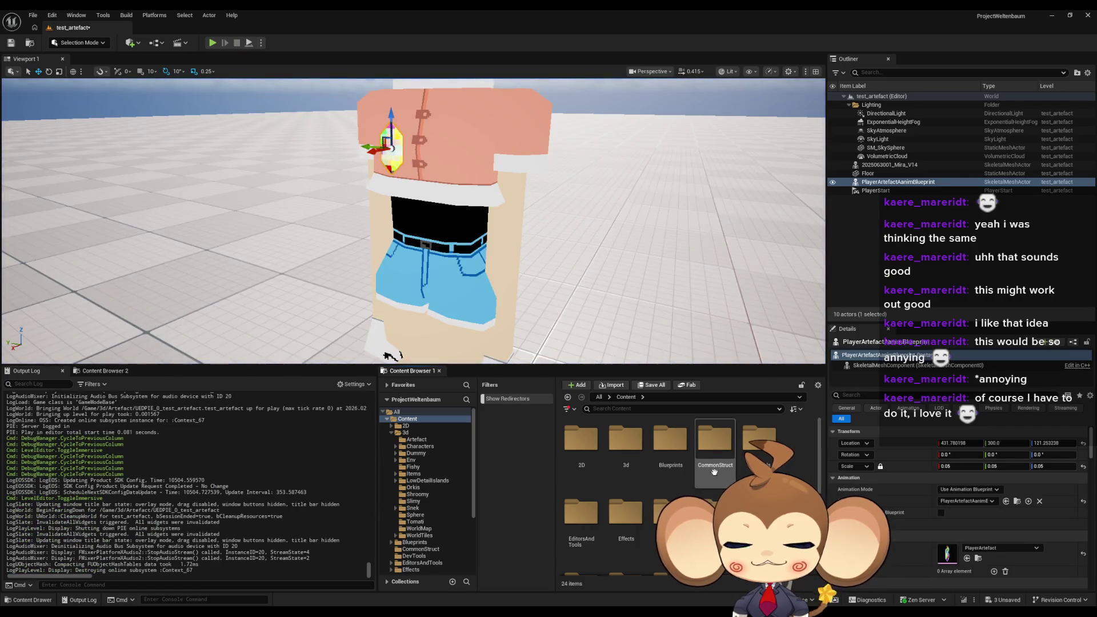
pyautogui.click(668, 449)
pyautogui.doubleClick(668, 449)
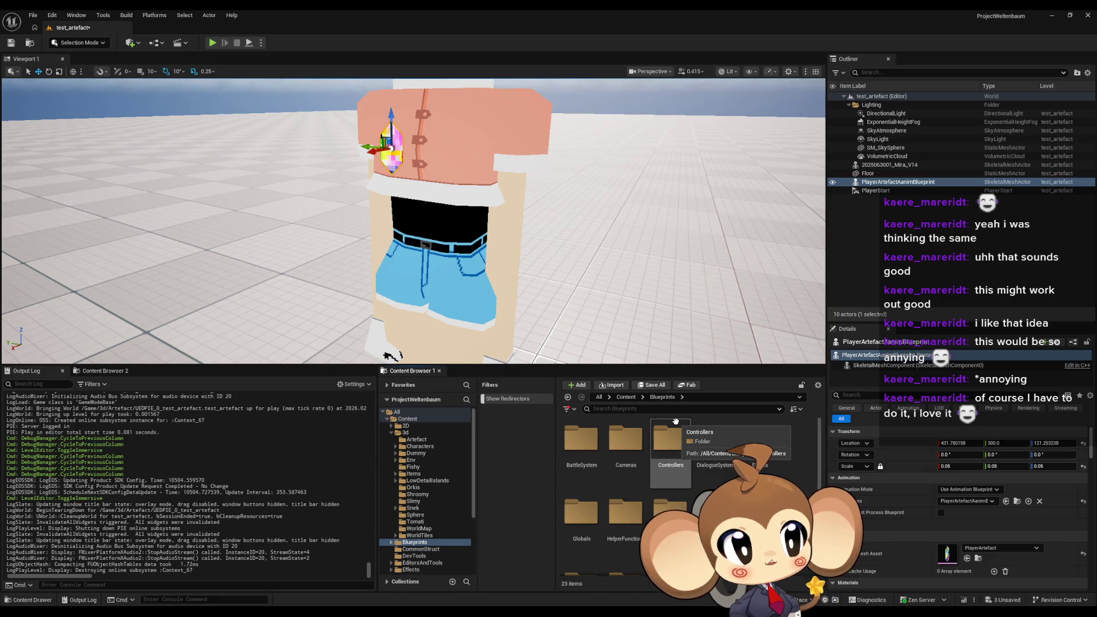
pyautogui.scroll(-1, 714, 434)
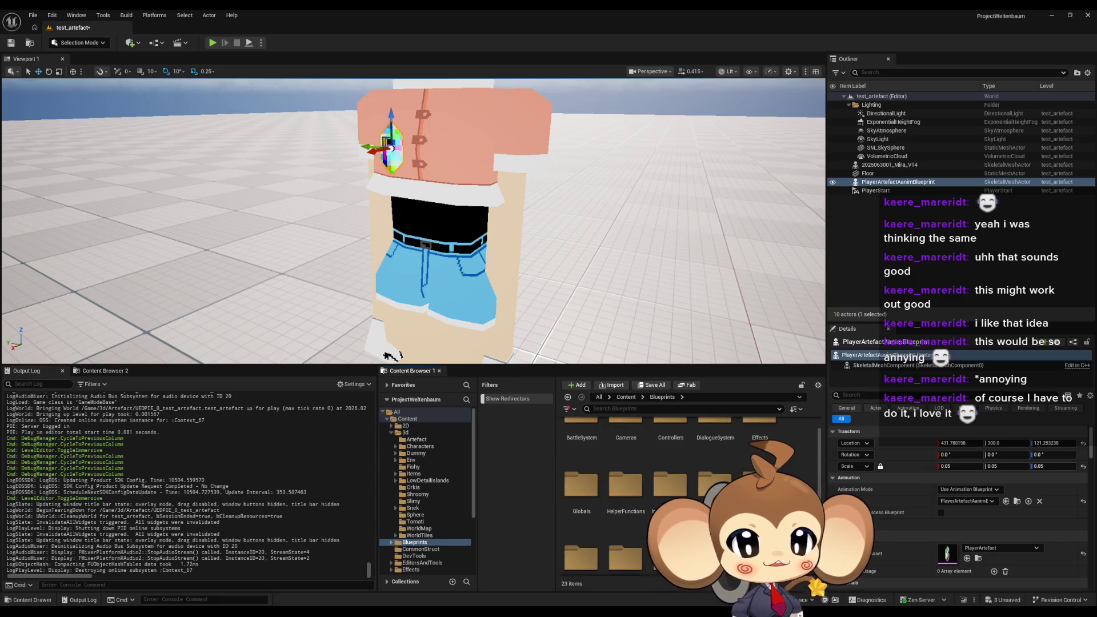
pyautogui.scroll(1, 714, 439)
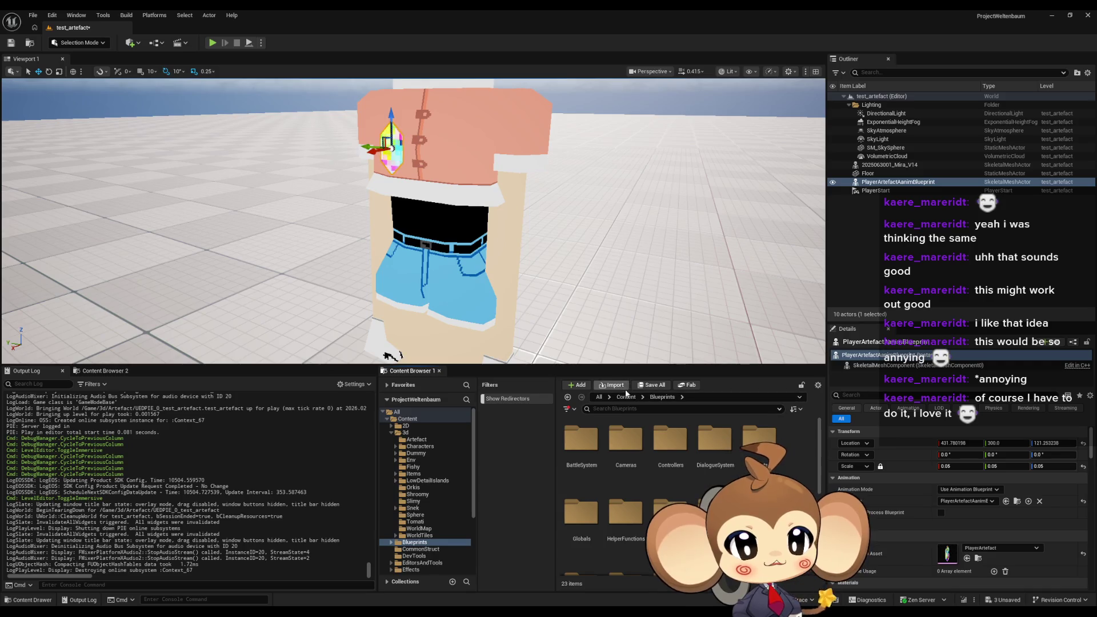
pyautogui.click(626, 396)
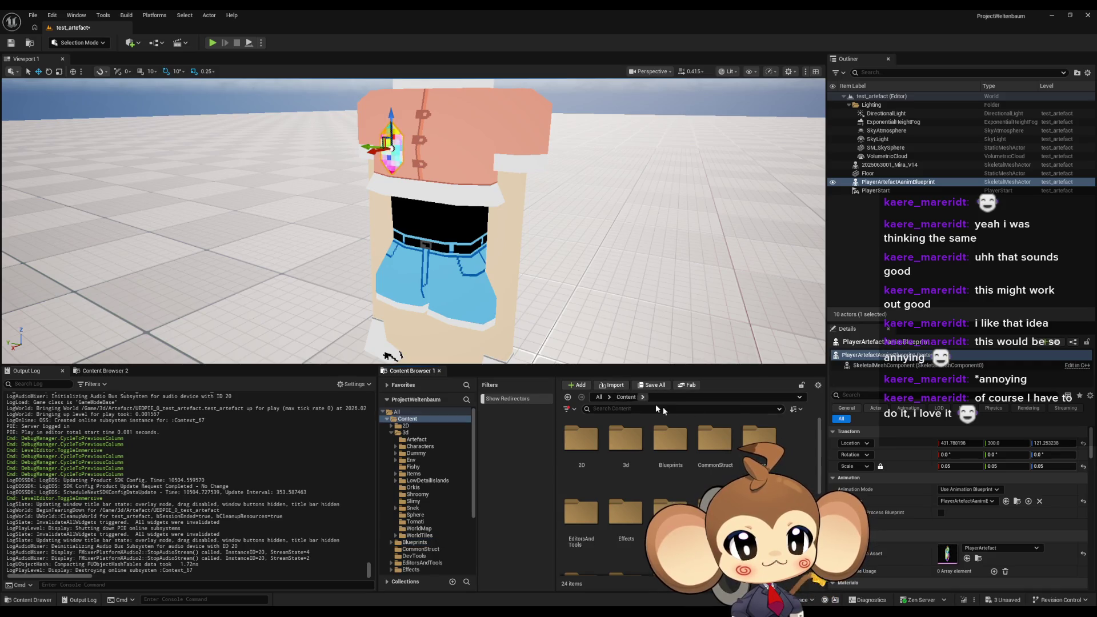
pyautogui.doubleClick(680, 440)
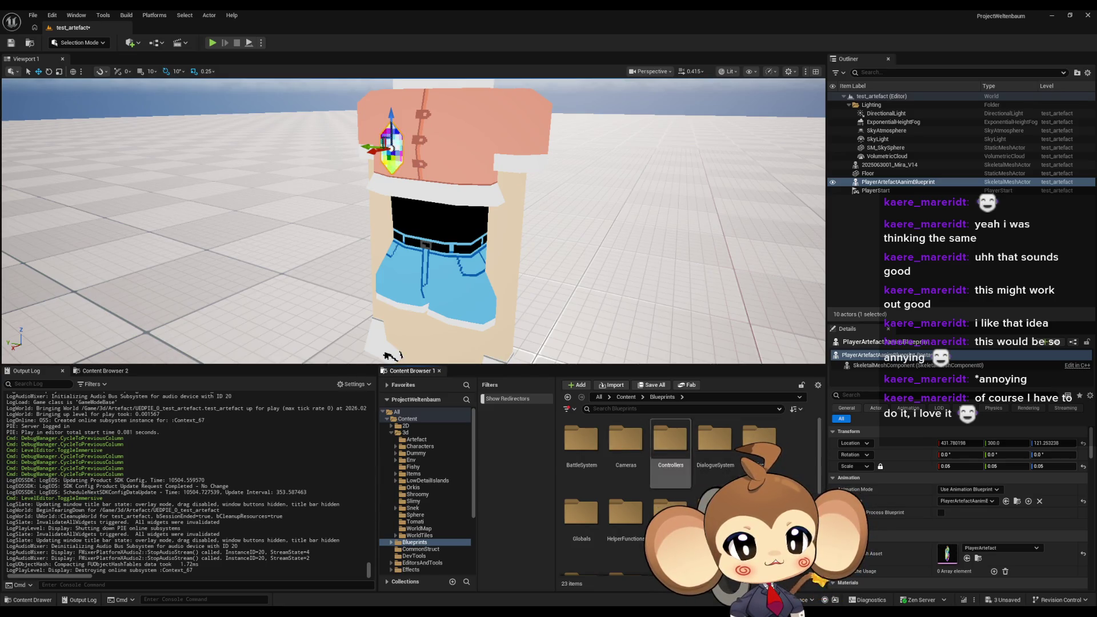
pyautogui.doubleClick(712, 448)
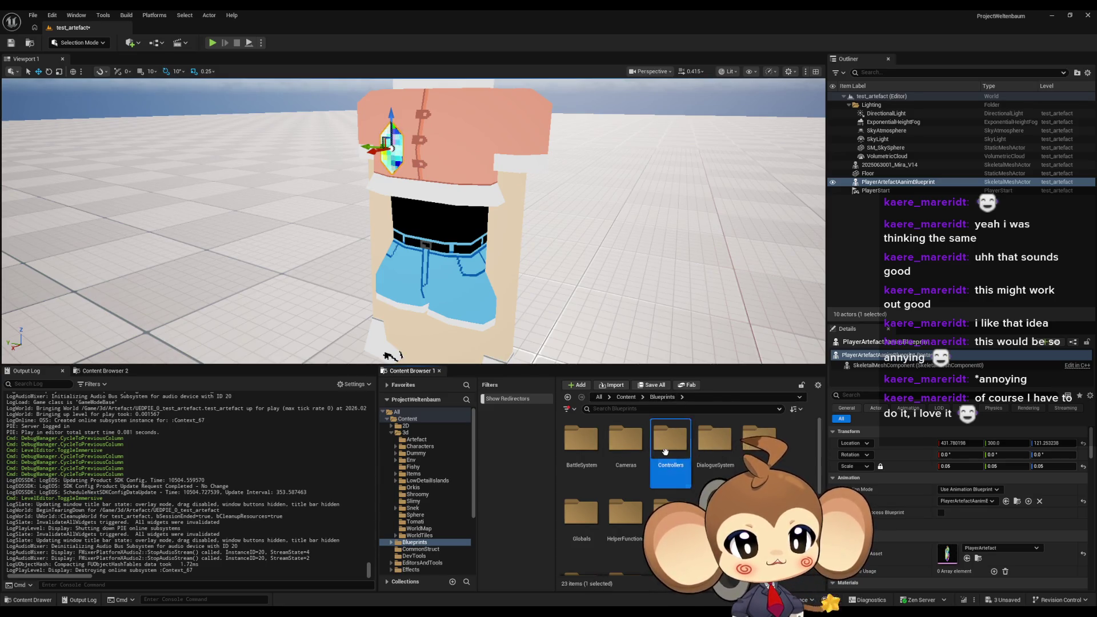
pyautogui.doubleClick(713, 437)
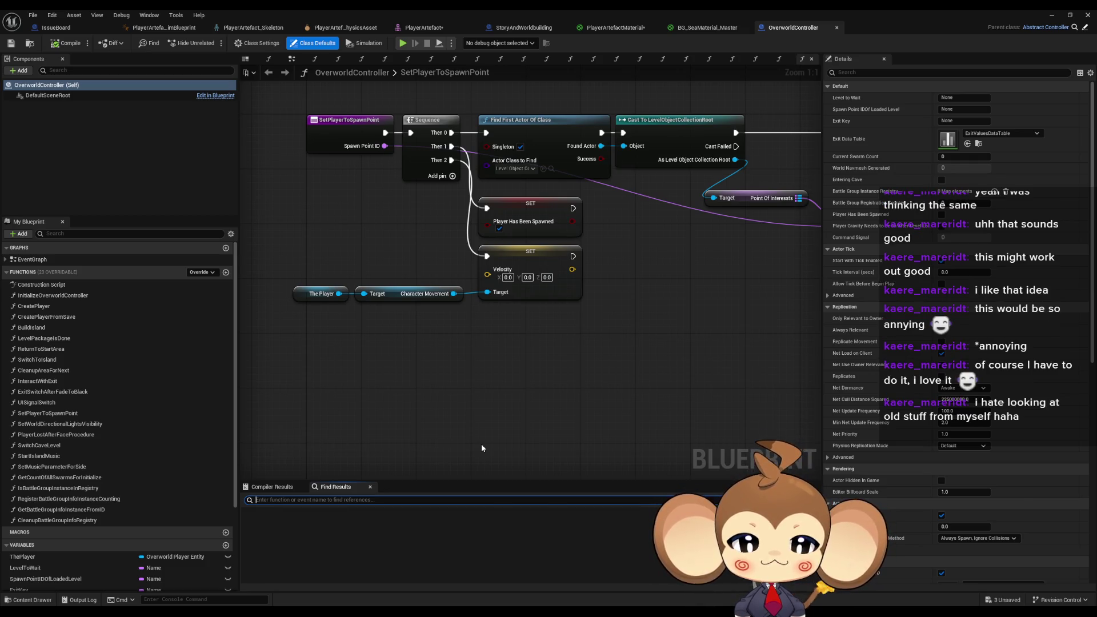
# Step: Search the blueprint's Find Results for 'player'
pyautogui.write('v')
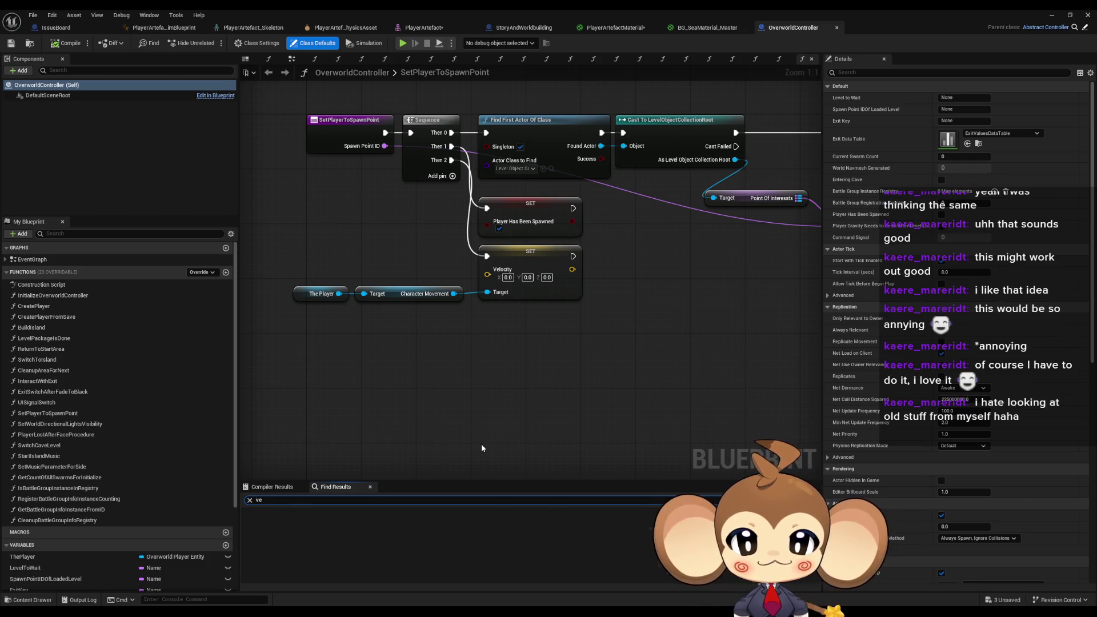
pyautogui.write('e')
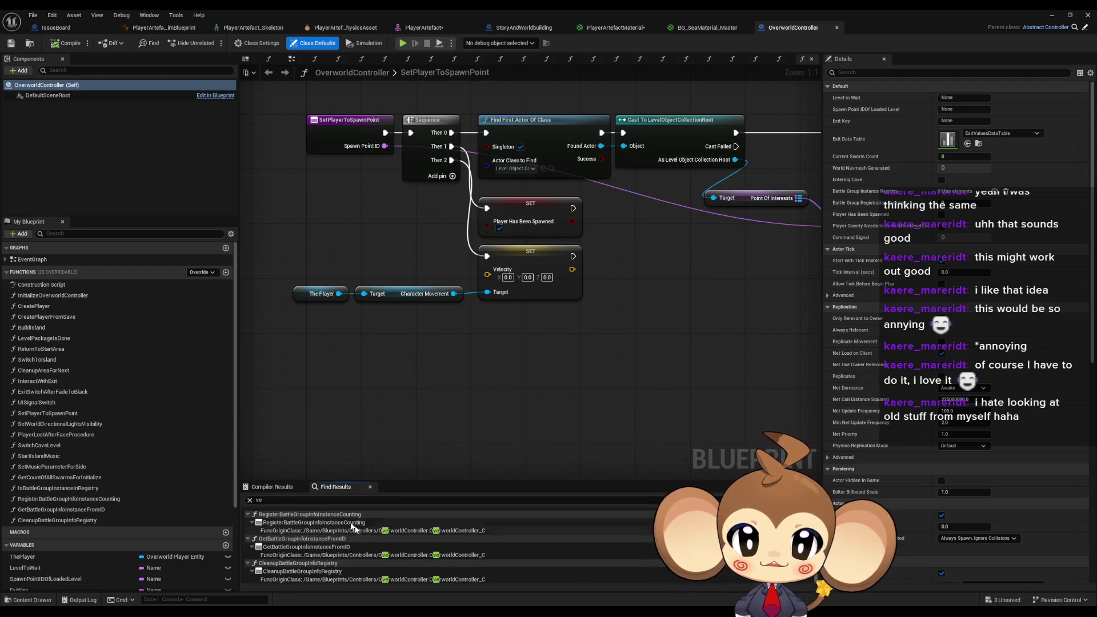
pyautogui.doubleClick(312, 503)
pyautogui.write('player')
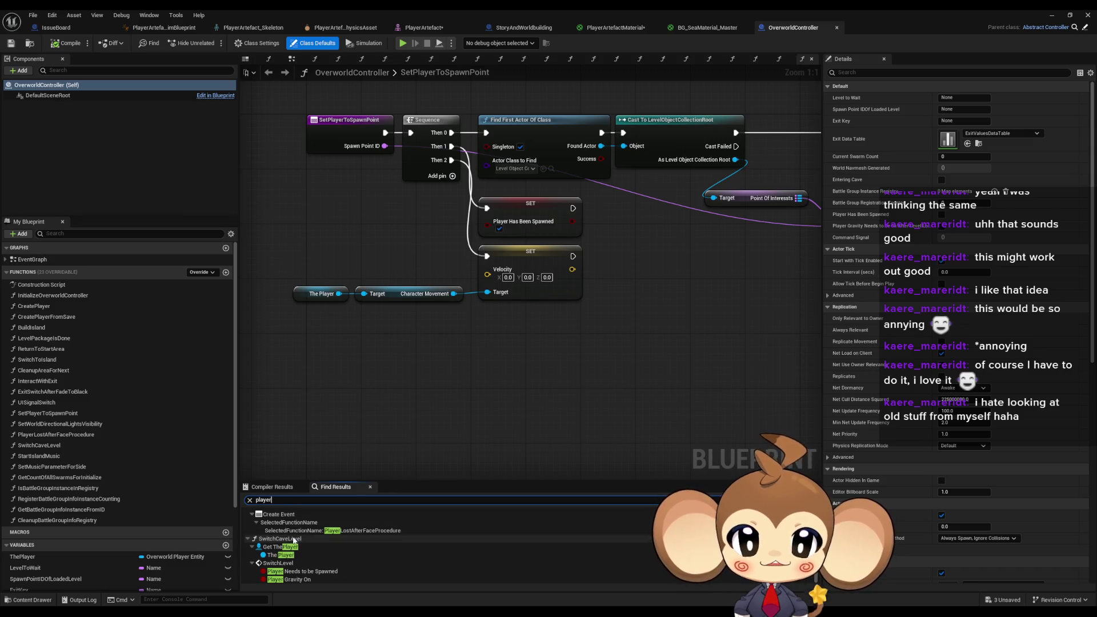
pyautogui.click(290, 531)
# Step: Open the CreatePlayer graph, inspect its SpawnActor and Initialize the Player nodes, and shrink the window
pyautogui.scroll(-5, 331, 556)
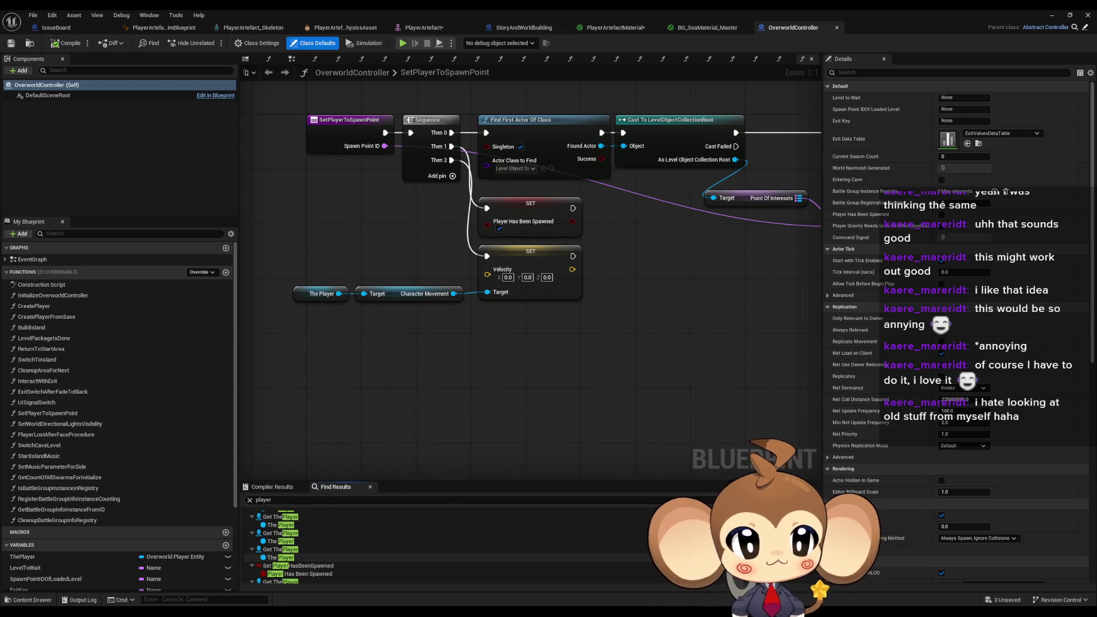
pyautogui.scroll(-5, 410, 532)
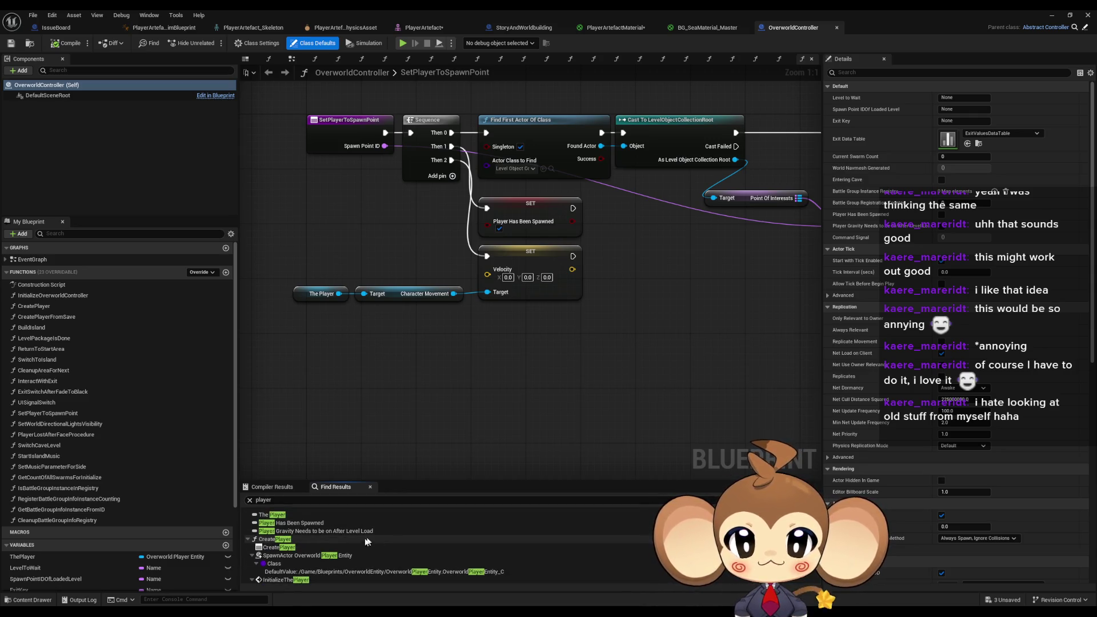
pyautogui.scroll(-3, 304, 534)
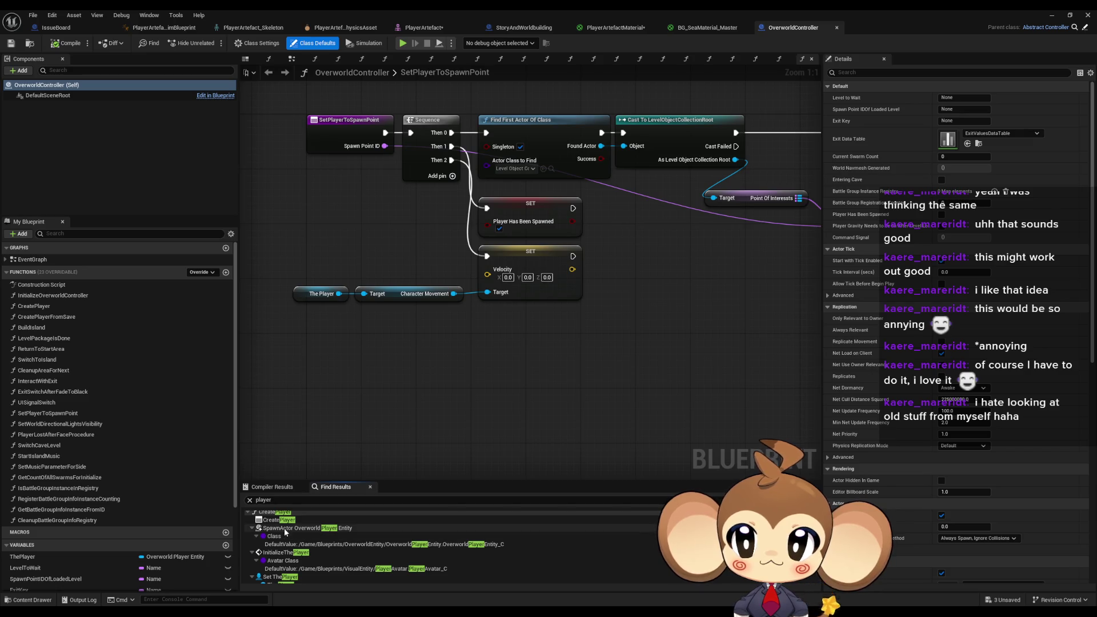
pyautogui.doubleClick(51, 306)
pyautogui.click(517, 284)
pyautogui.click(617, 260)
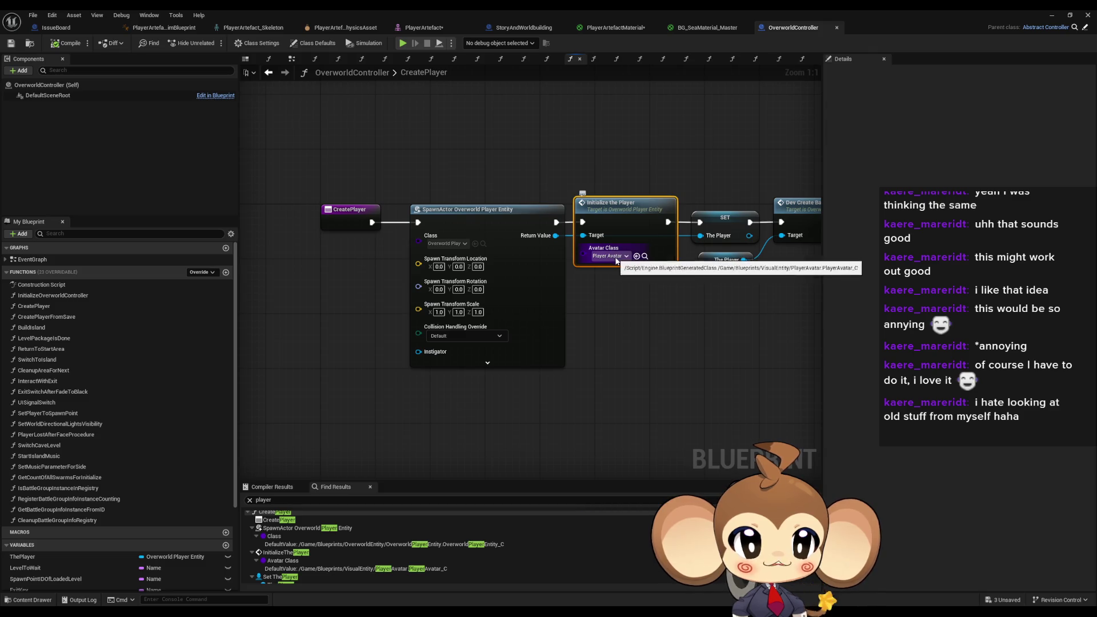
pyautogui.press('super+Down')
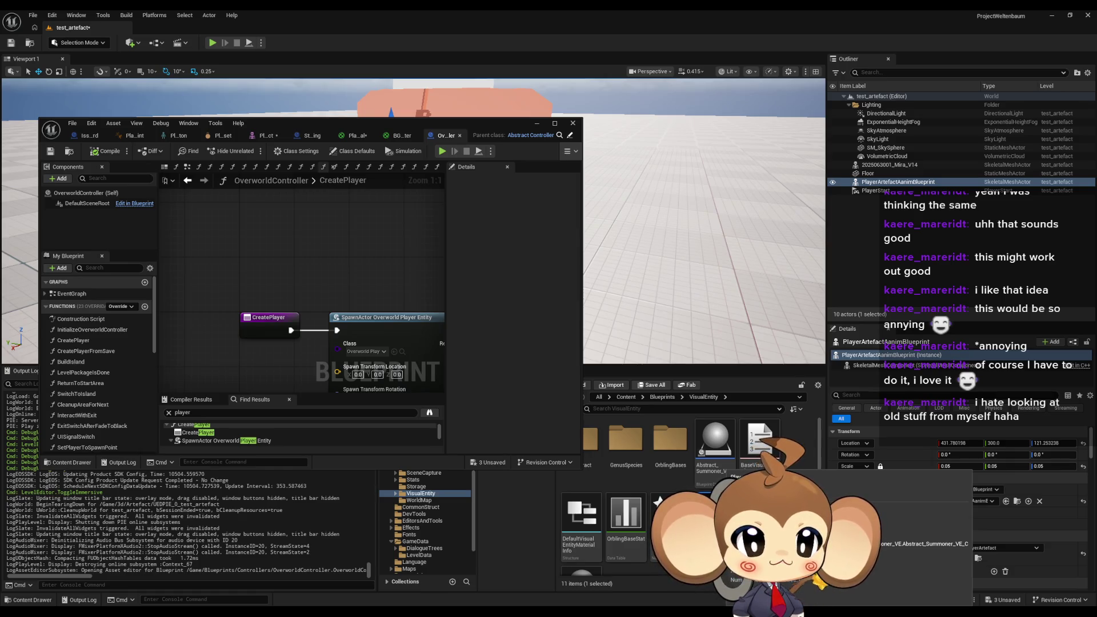
# Step: Duplicate PlayerAvatar as PlayerAvatar1, open it, and maximize its Blueprint editor
pyautogui.scroll(-1, 686, 503)
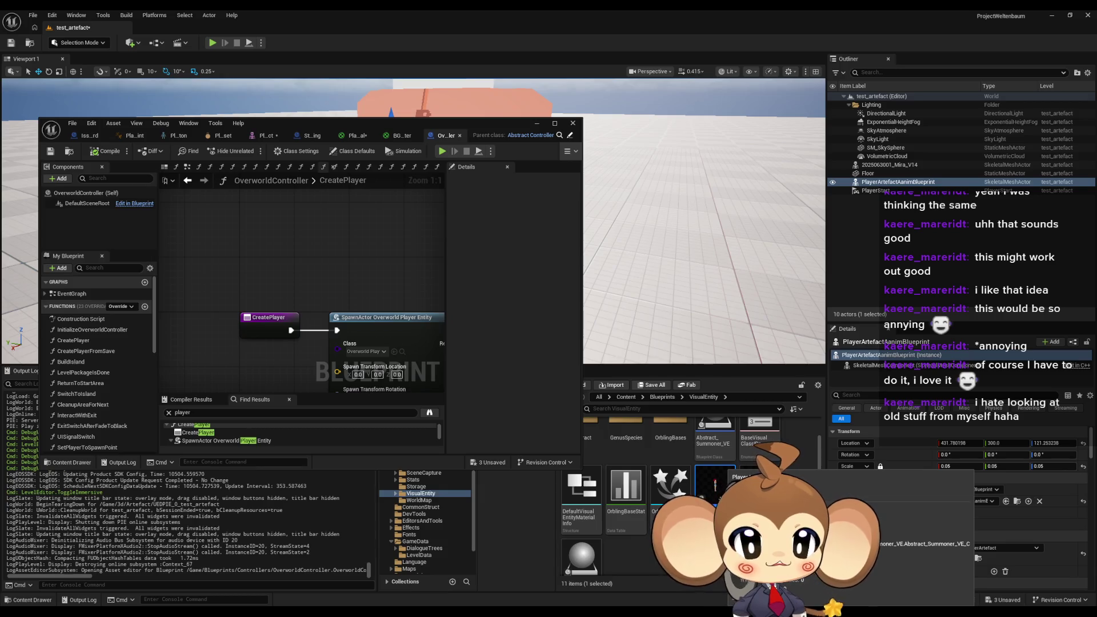
pyautogui.scroll(-1, 686, 503)
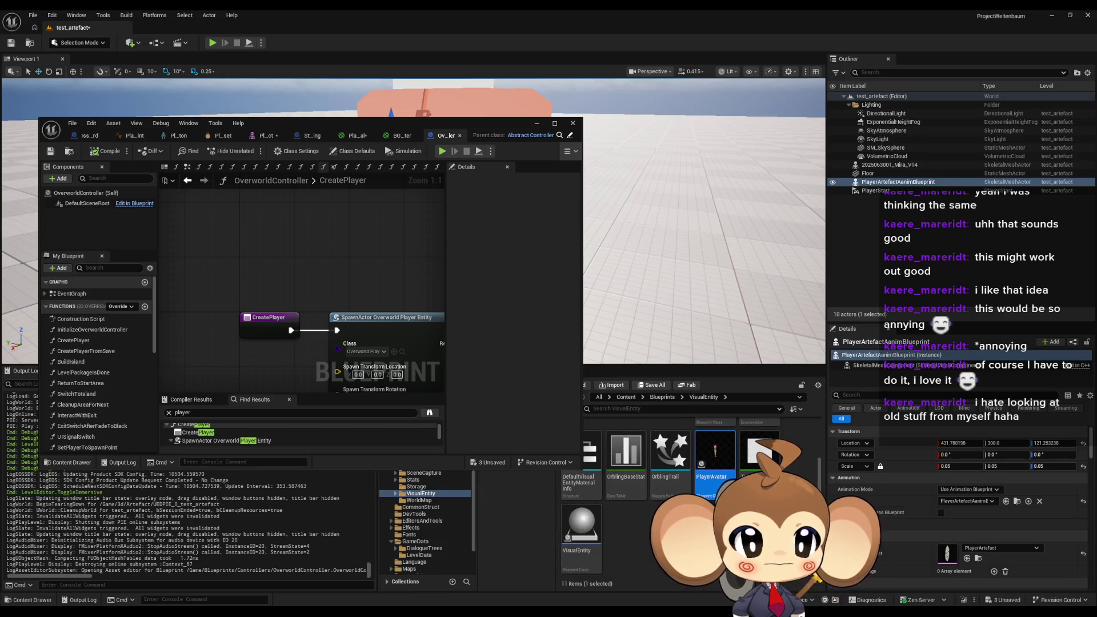
pyautogui.scroll(1, 686, 503)
pyautogui.scroll(-1, 686, 502)
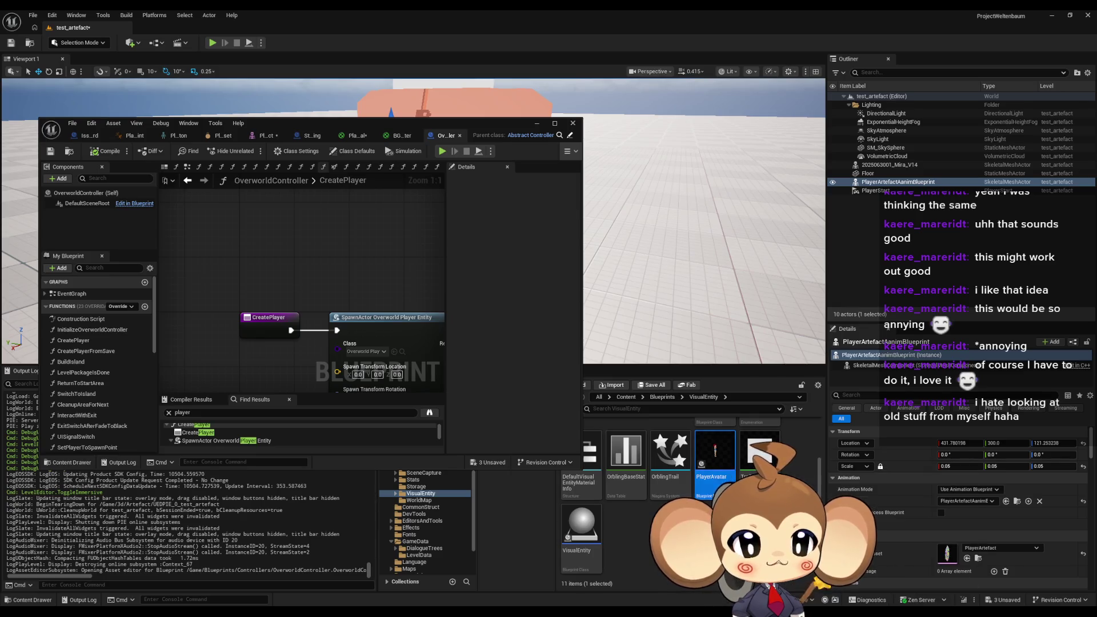
pyautogui.hotkey('ctrl', 'd')
pyautogui.press('Return')
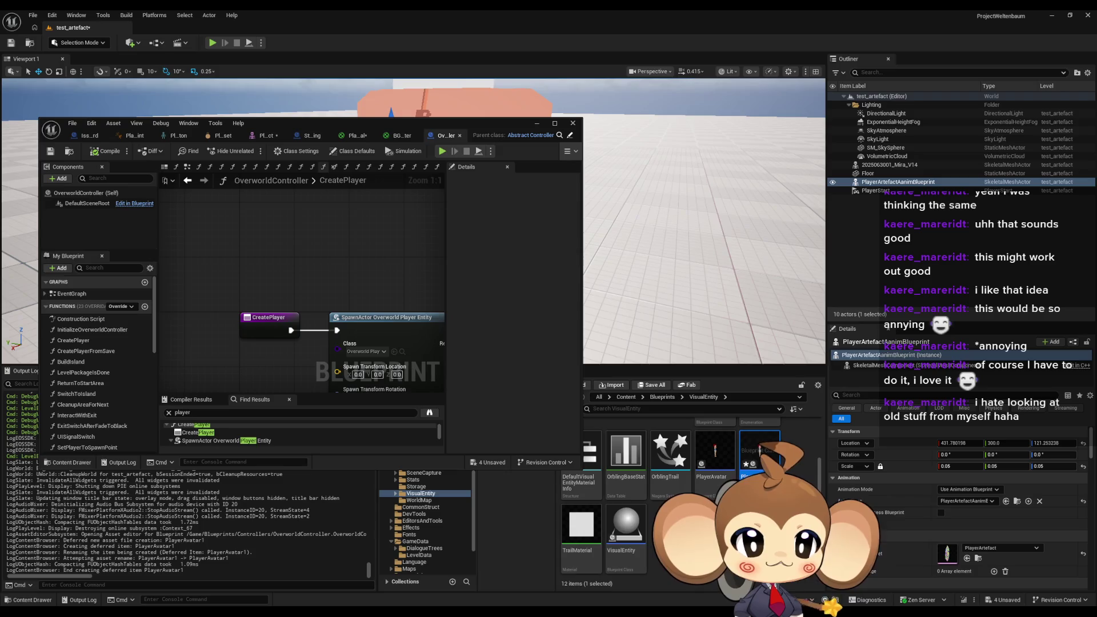
pyautogui.doubleClick(766, 454)
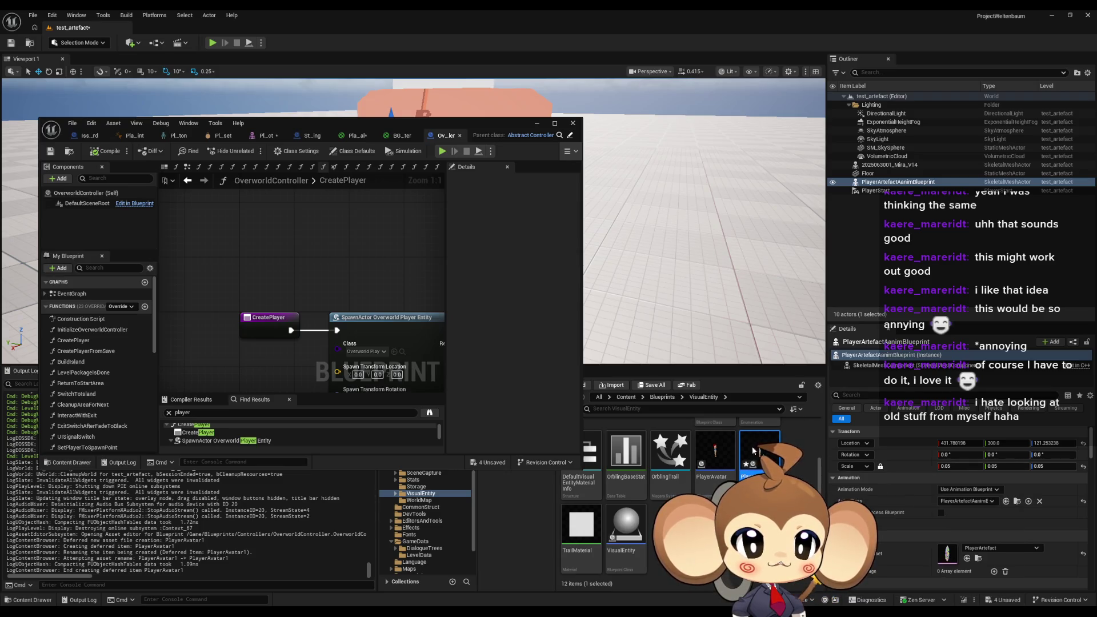
pyautogui.moveTo(377, 127); pyautogui.dragTo(509, 169)
pyautogui.doubleClick(509, 169)
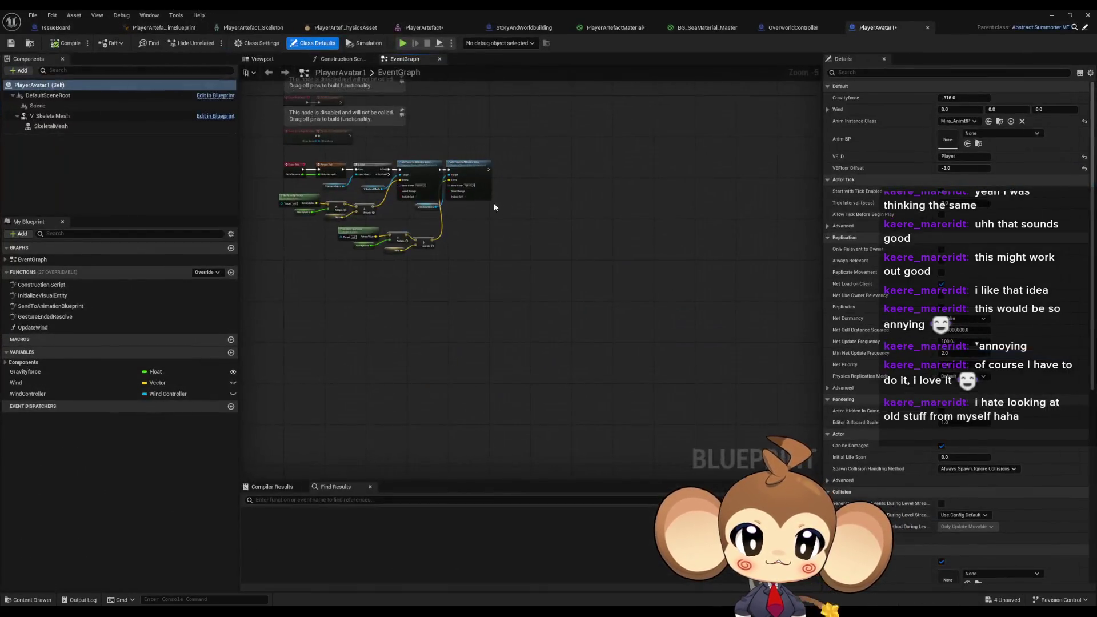
pyautogui.scroll(5, 536, 353)
pyautogui.moveTo(536, 353); pyautogui.dragTo(288, 356)
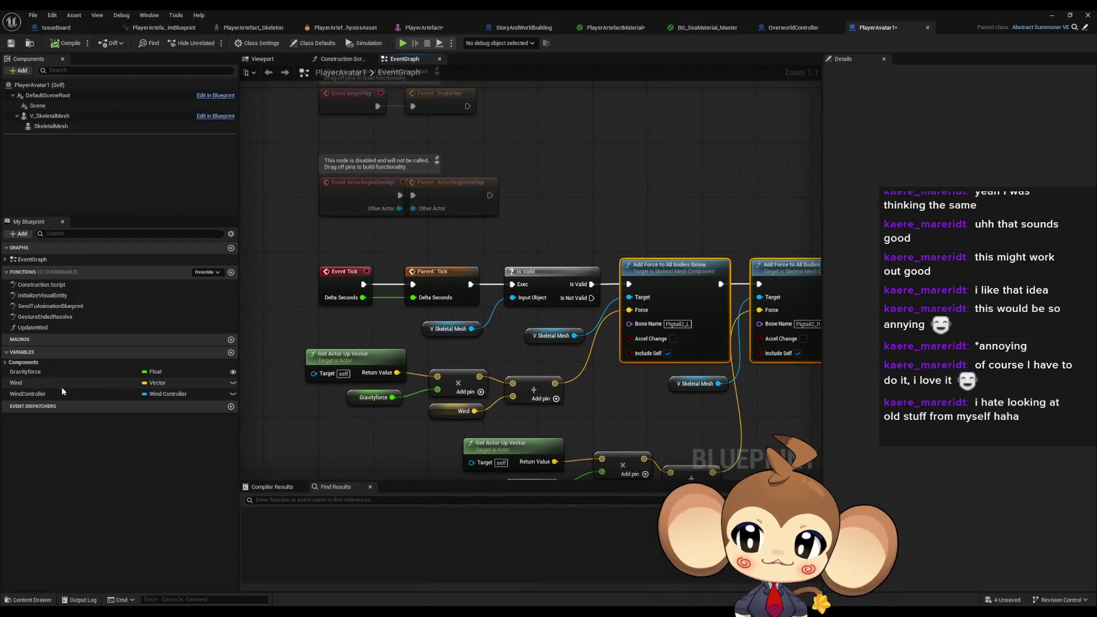
pyautogui.click(23, 383)
pyautogui.click(22, 373)
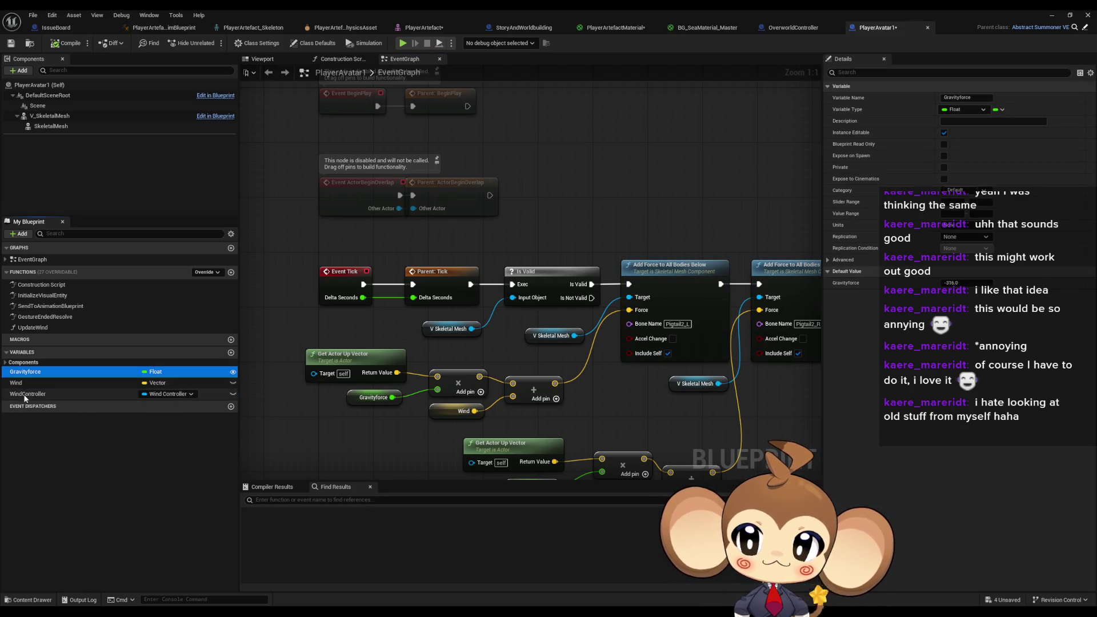
pyautogui.click(26, 393)
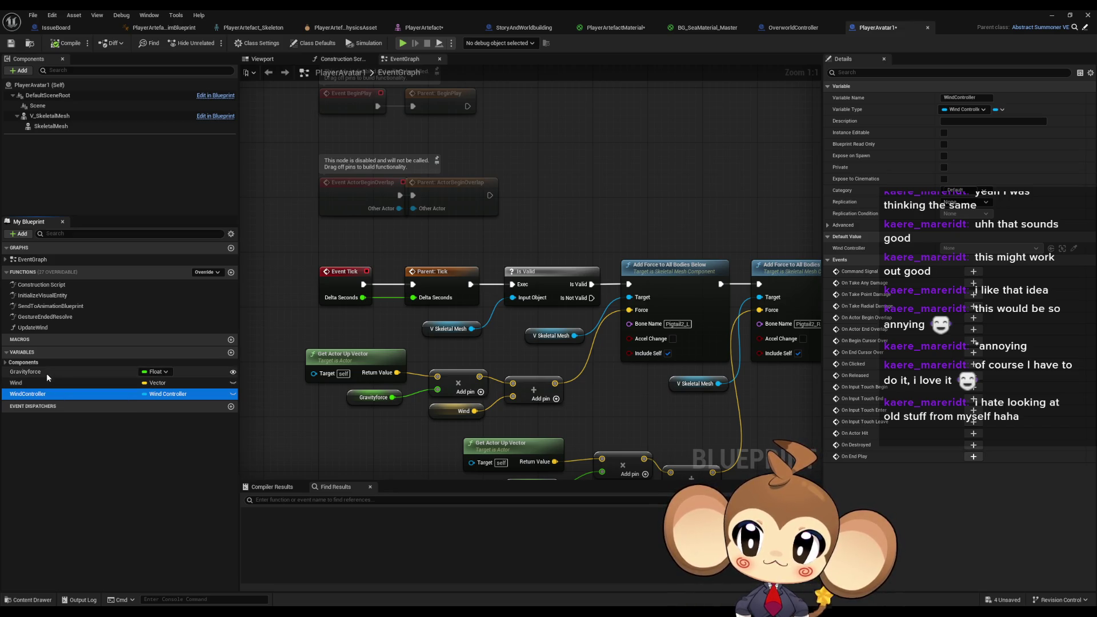
pyautogui.click(48, 116)
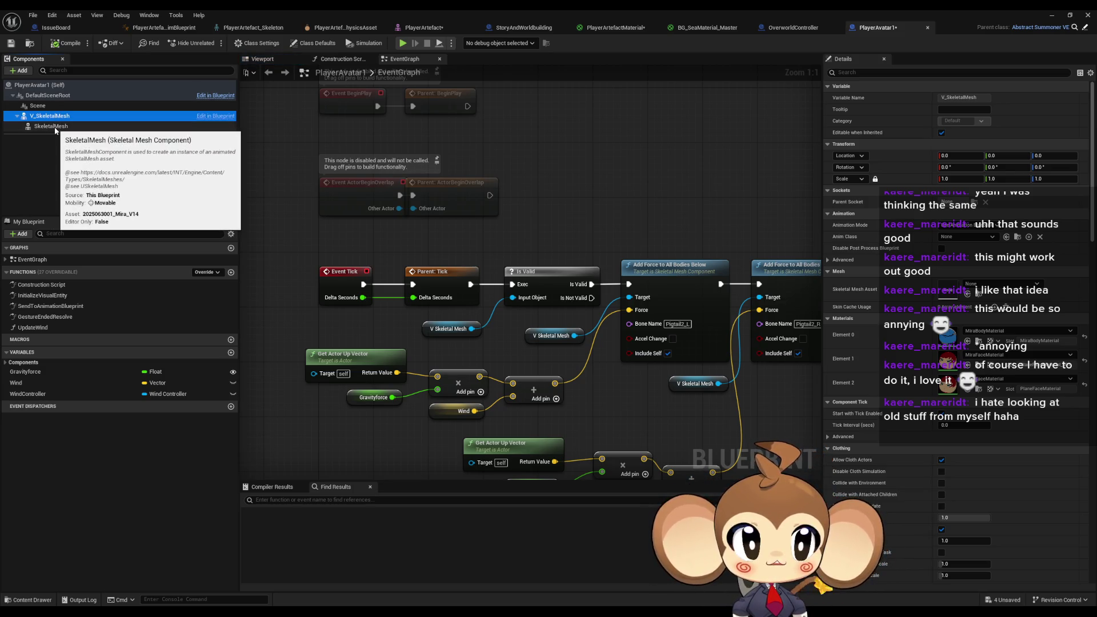
pyautogui.click(55, 128)
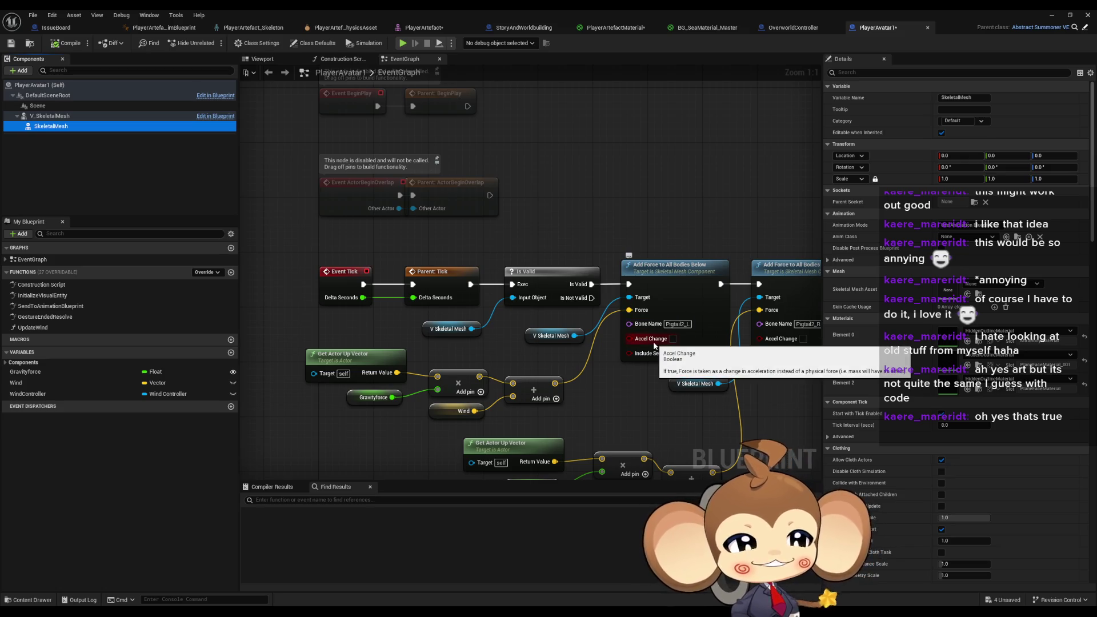
pyautogui.scroll(-2, 654, 346)
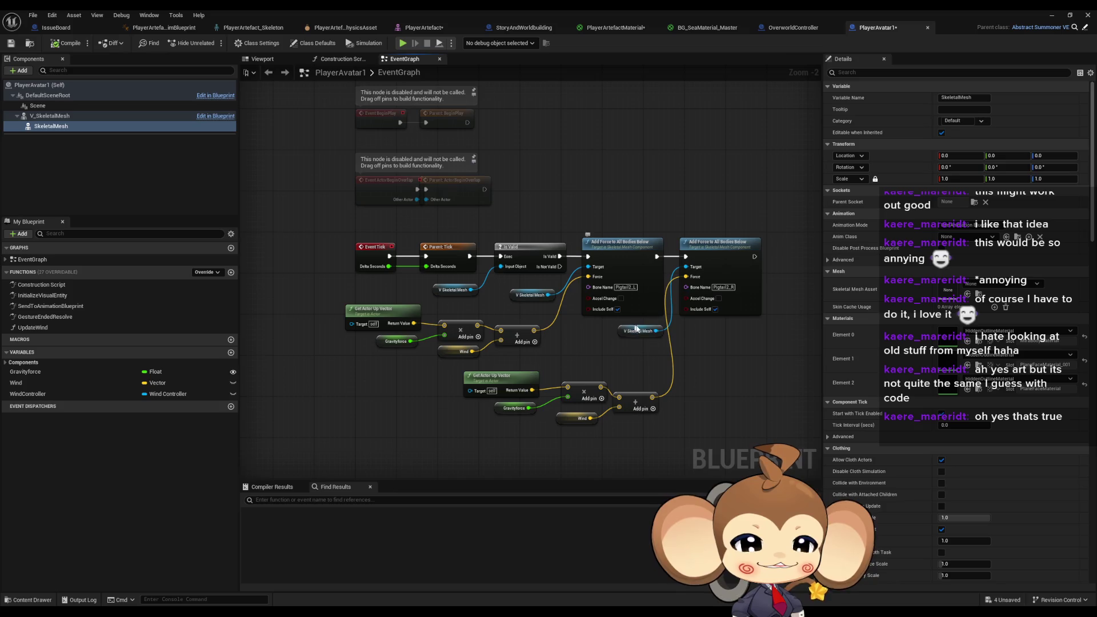
pyautogui.moveTo(691, 368); pyautogui.dragTo(666, 361)
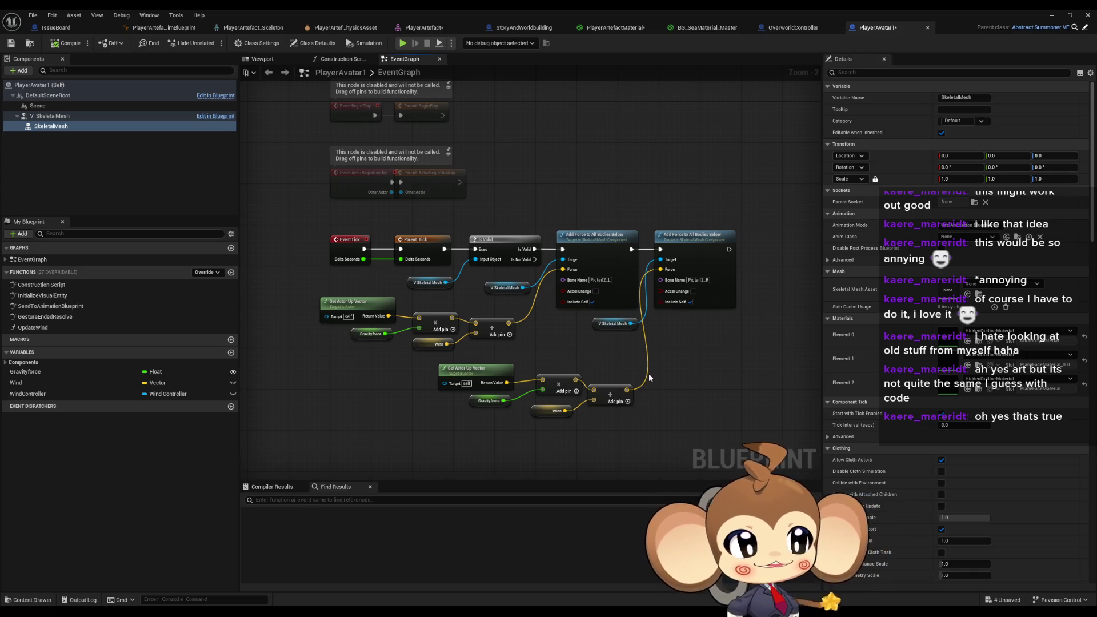
pyautogui.moveTo(626, 372)
pyautogui.mouseDown()
pyautogui.moveTo(549, 349)
pyautogui.moveTo(560, 330)
pyautogui.moveTo(603, 321)
pyautogui.mouseUp()
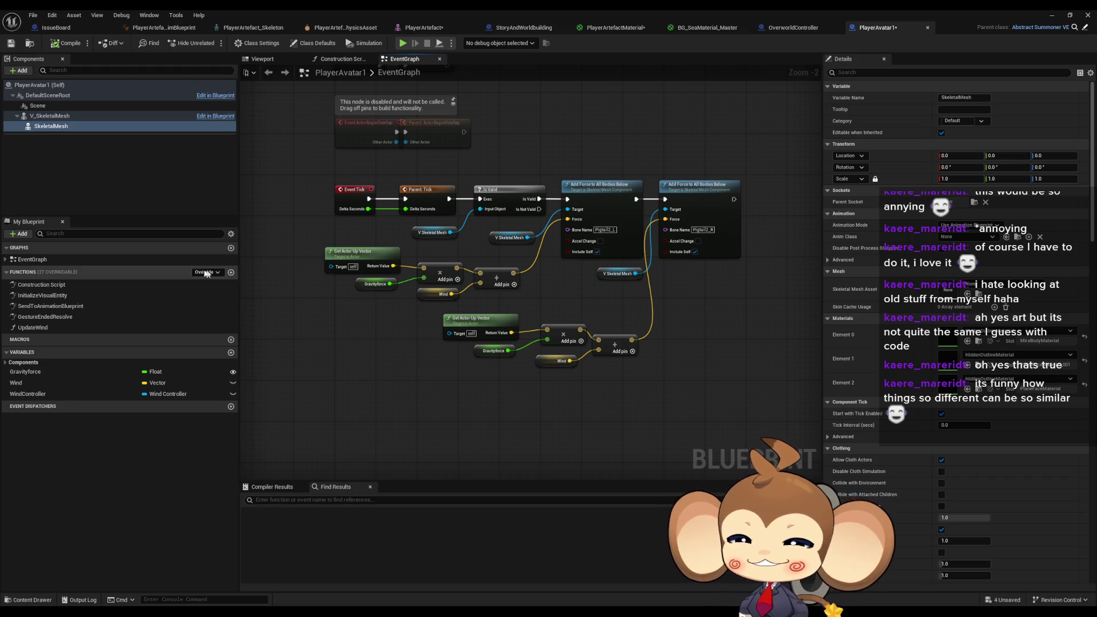
# Step: Open the InitializeVisualEntity graph and inspect the SkeletalMesh and V_SkeletalMesh component settings
pyautogui.doubleClick(76, 295)
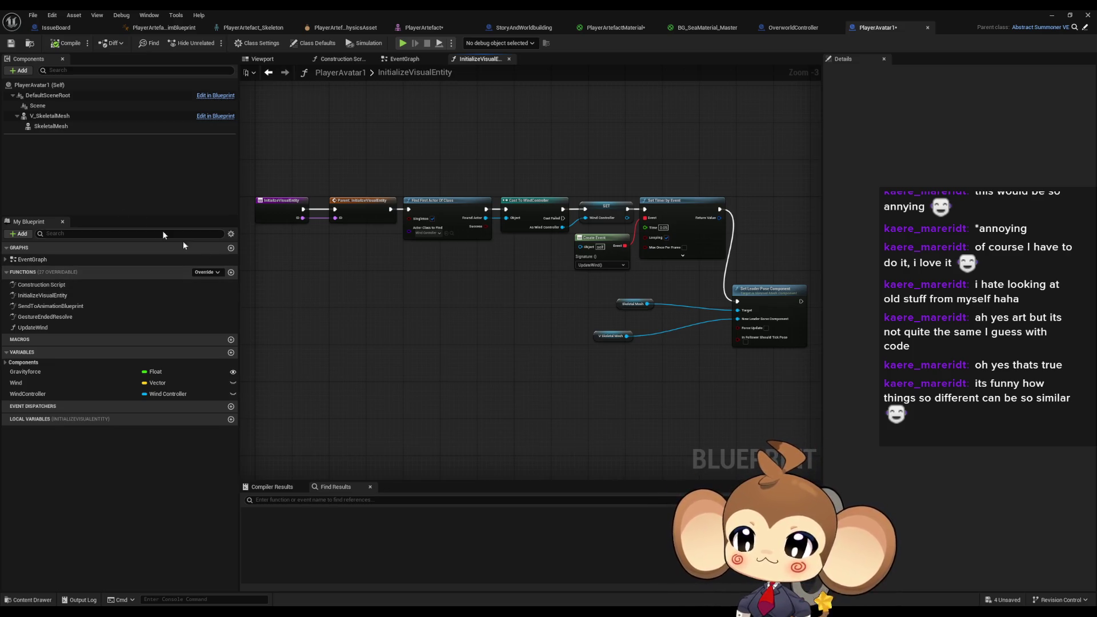
pyautogui.click(48, 125)
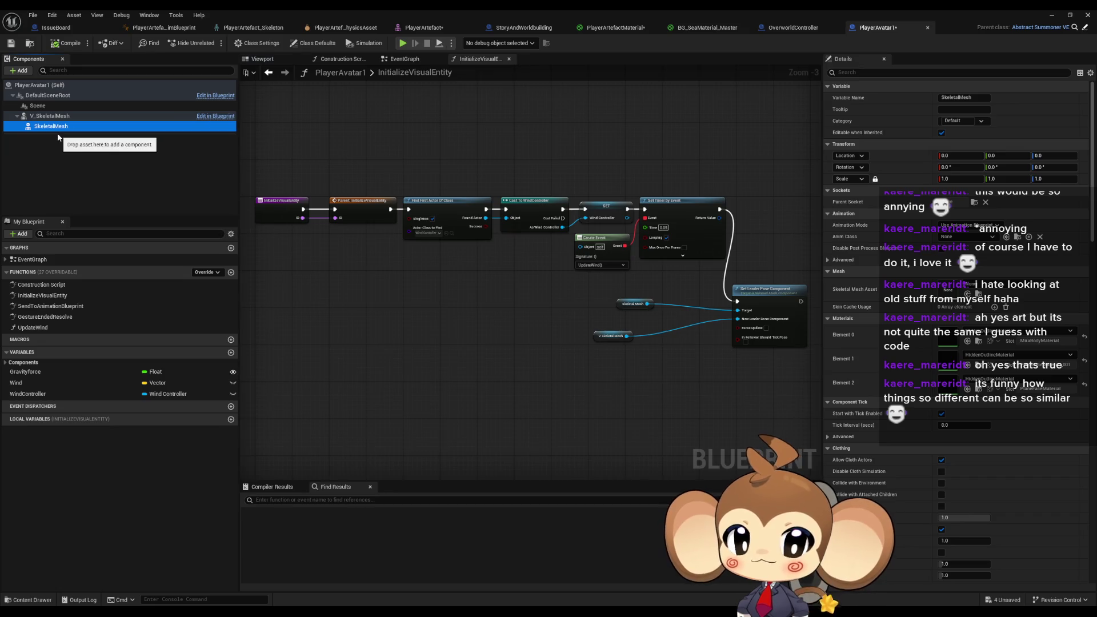
pyautogui.click(51, 117)
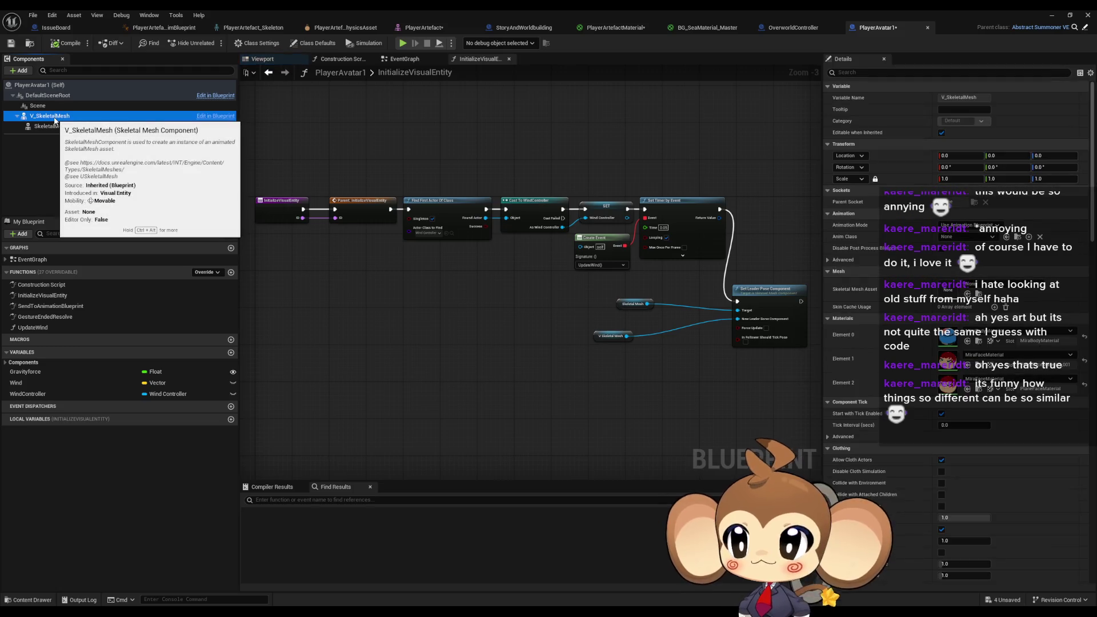
pyautogui.click(91, 137)
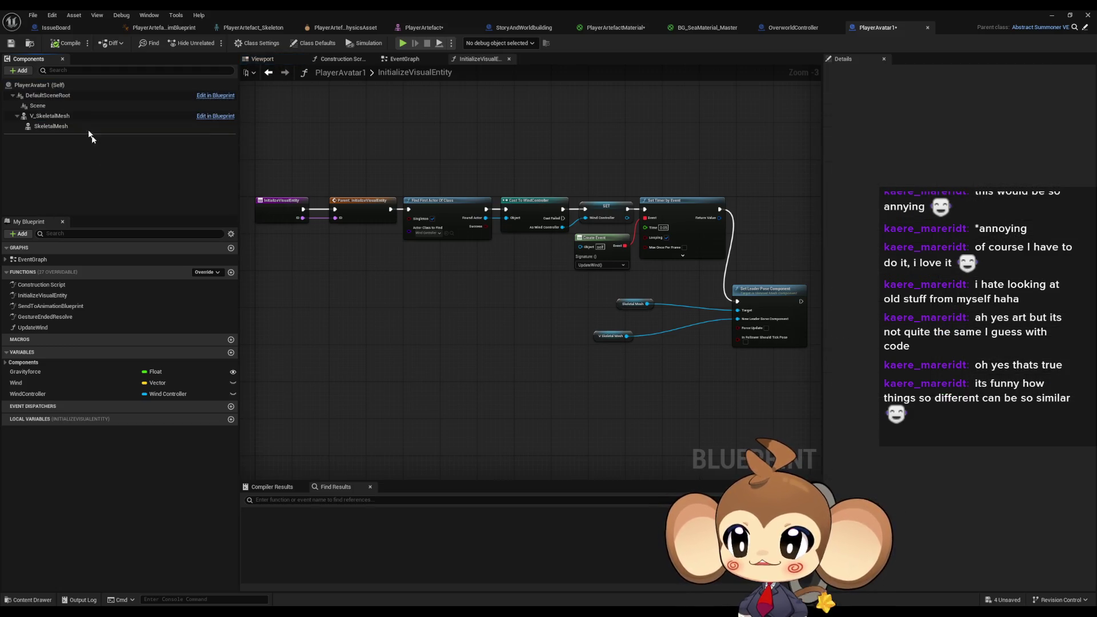
# Step: Select the V_SkeletalMesh component and show the character mesh in the Viewport tab
pyautogui.click(22, 71)
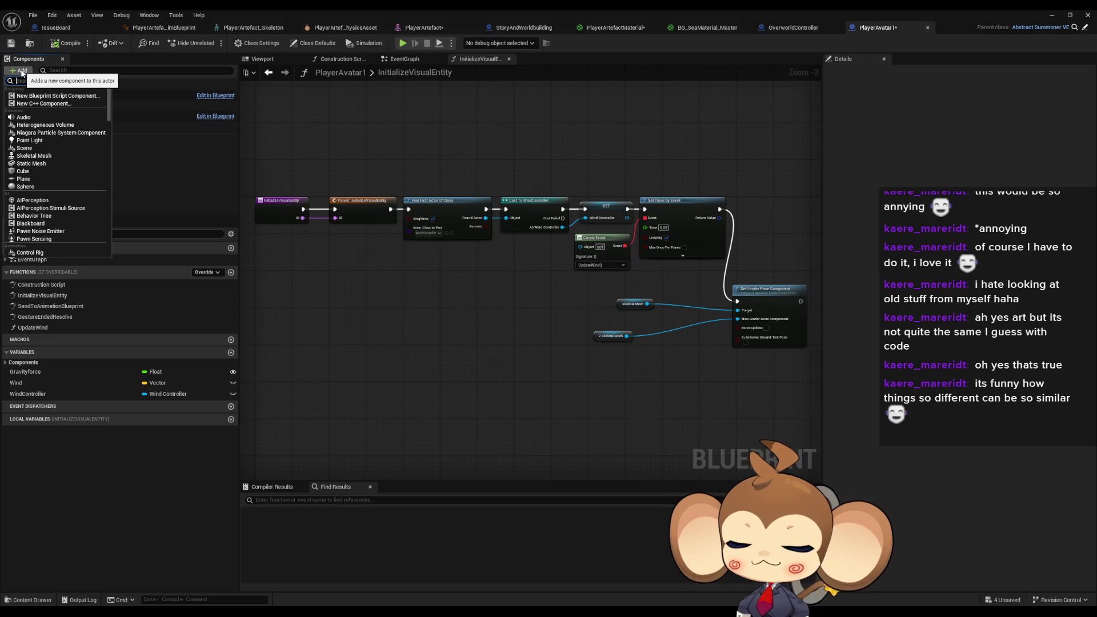
pyautogui.click(117, 116)
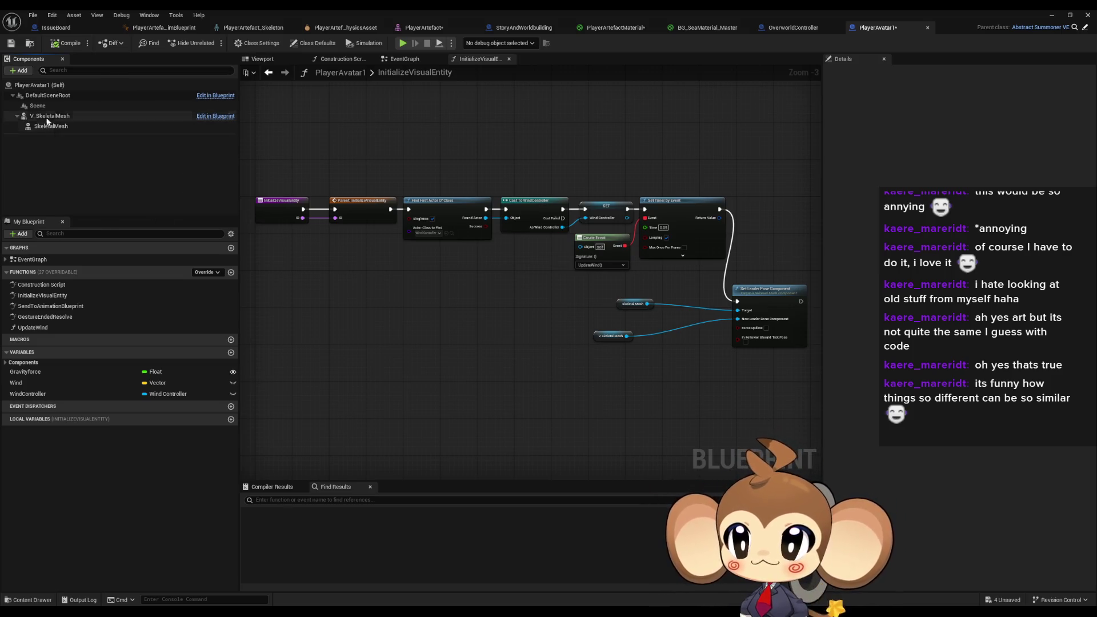
pyautogui.click(117, 116)
pyautogui.scroll(-10, 929, 212)
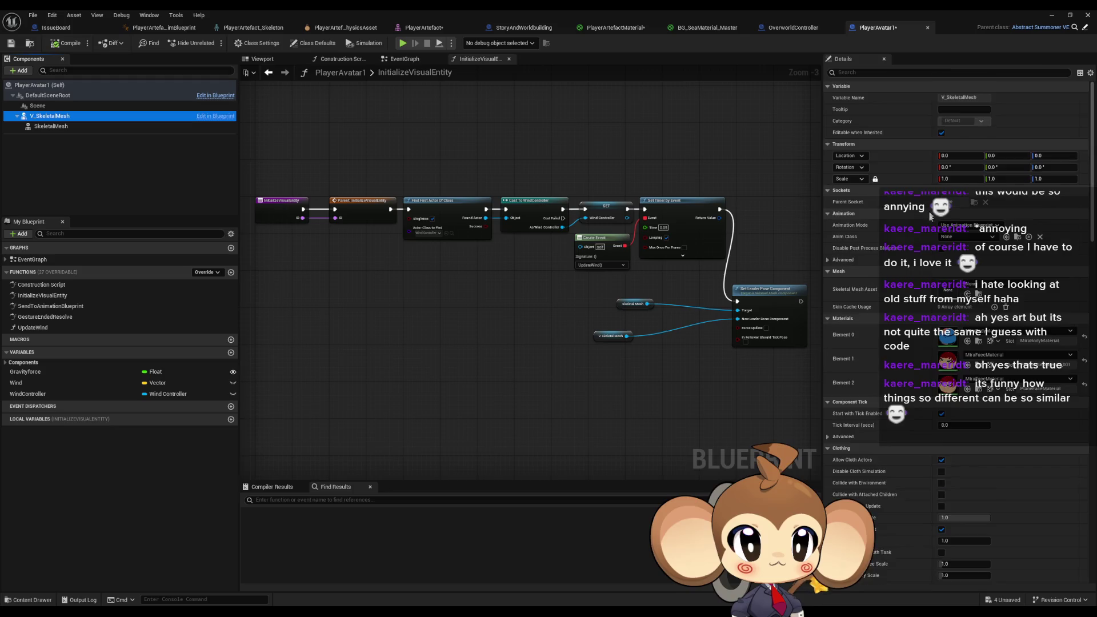
pyautogui.scroll(10, 928, 219)
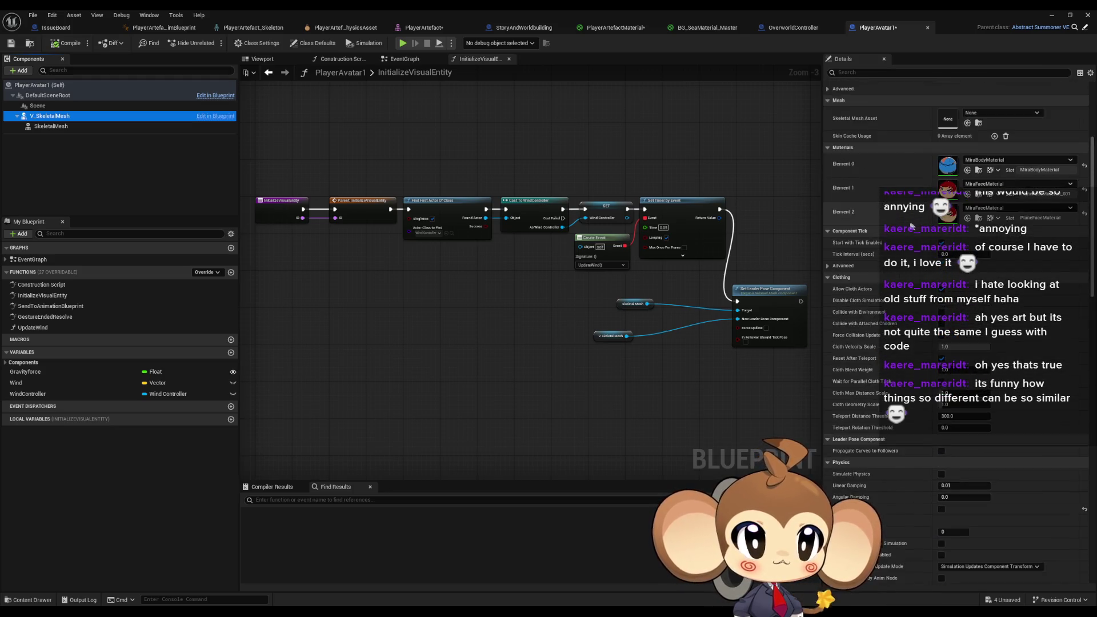
pyautogui.click(262, 59)
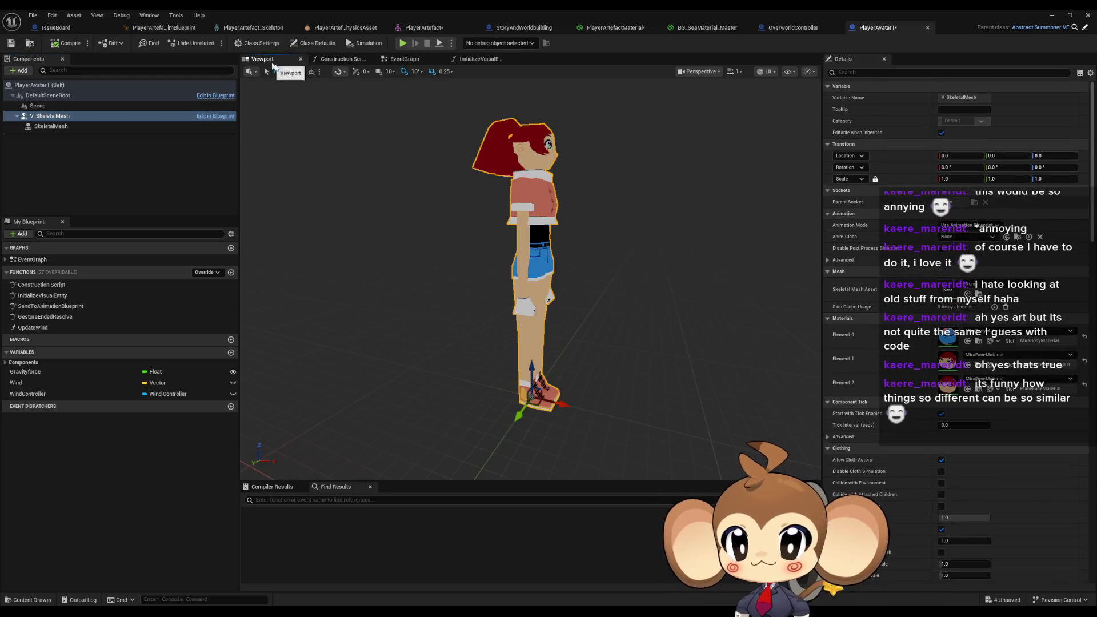
pyautogui.click(657, 257)
pyautogui.click(534, 257)
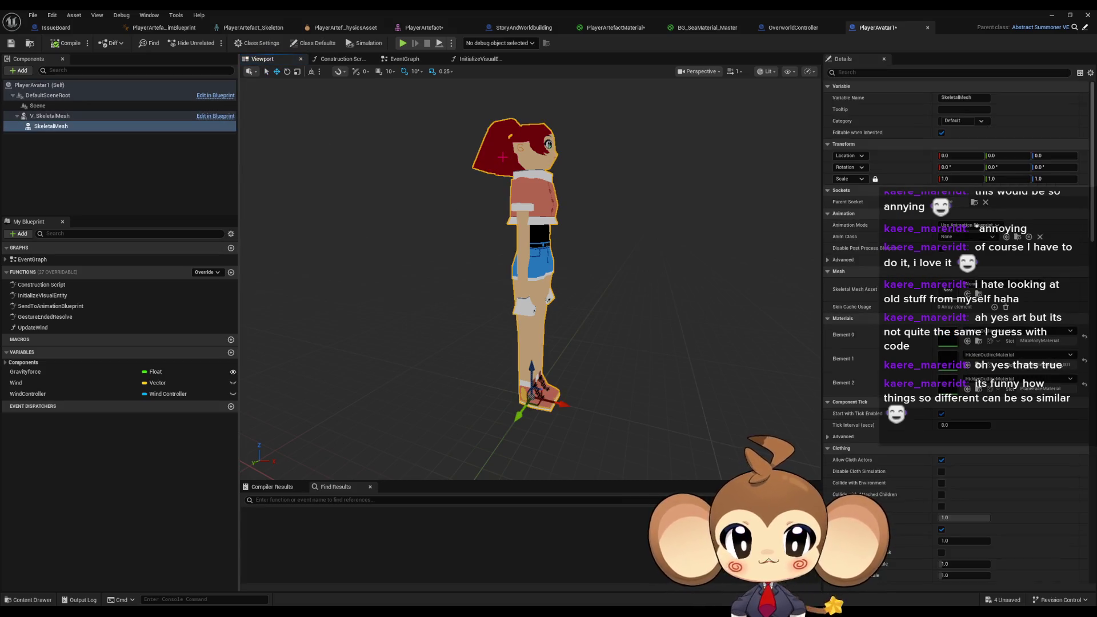
pyautogui.click(51, 116)
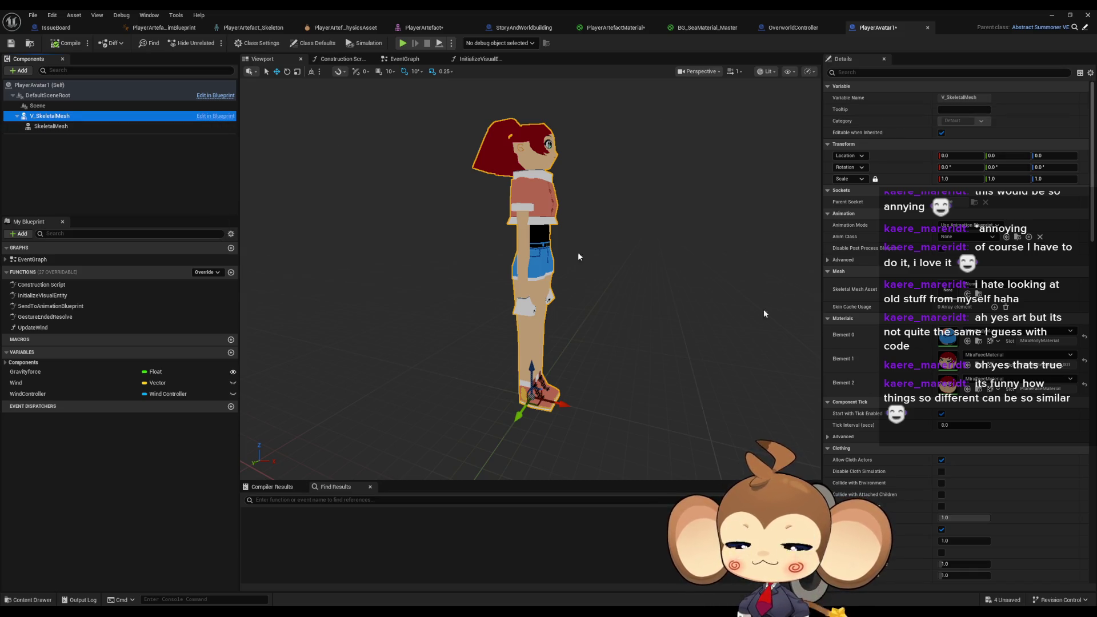
pyautogui.scroll(-10, 1035, 398)
pyautogui.scroll(-11, 1035, 398)
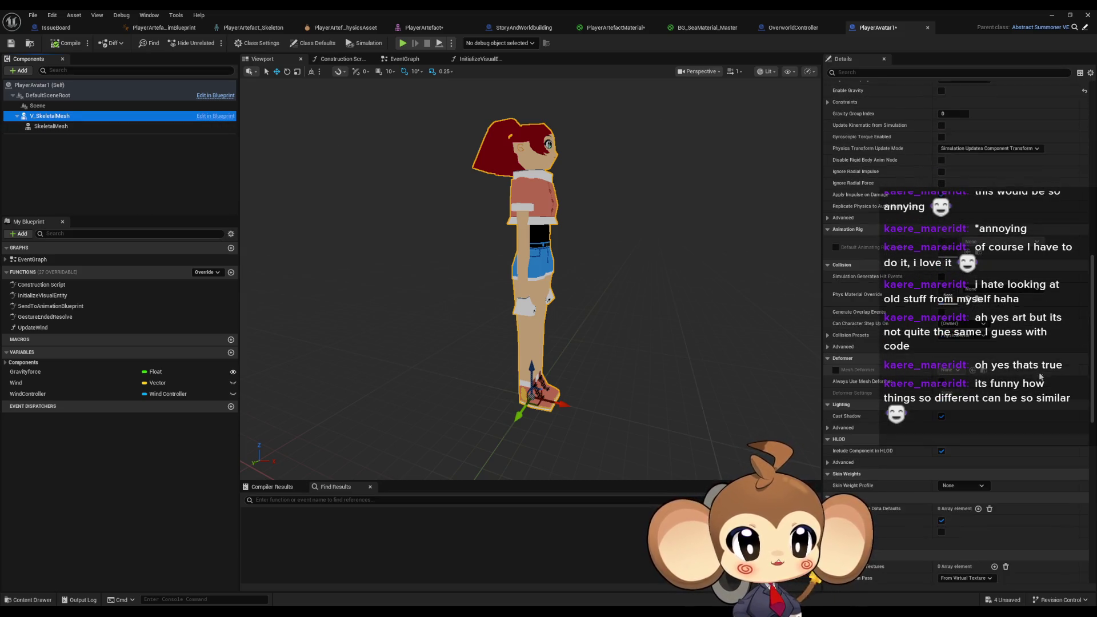
pyautogui.scroll(20, 1032, 147)
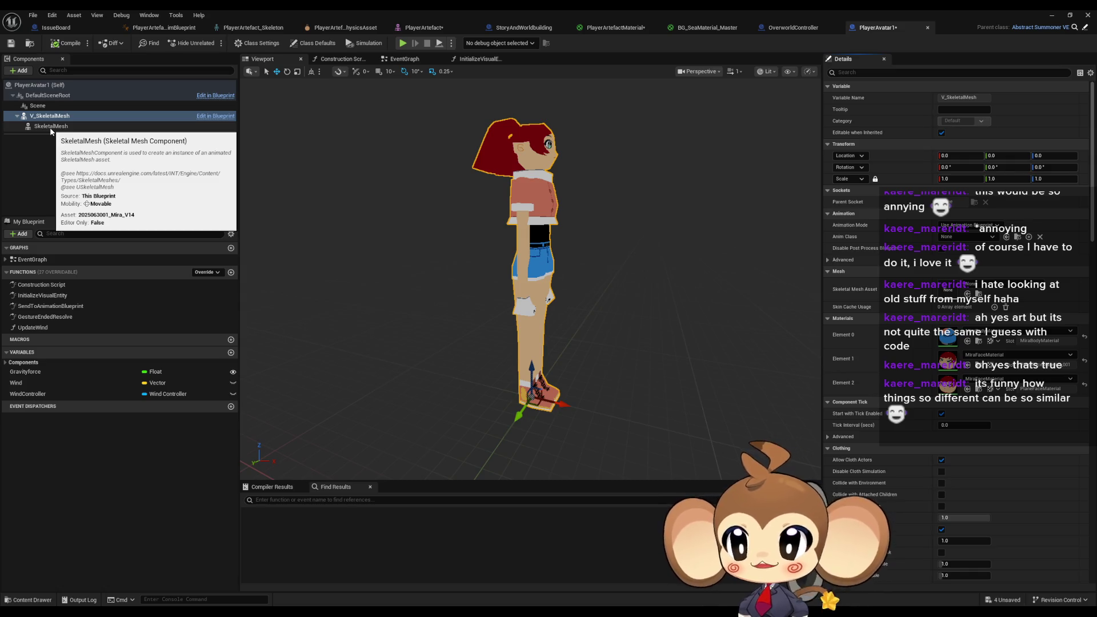
pyautogui.click(62, 139)
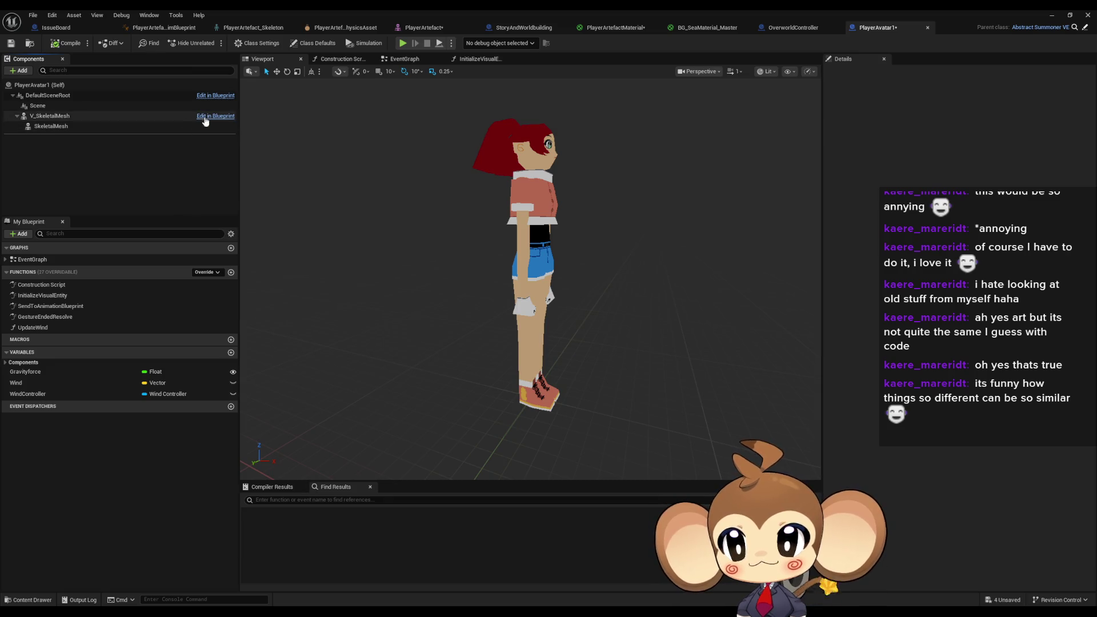
pyautogui.click(98, 118)
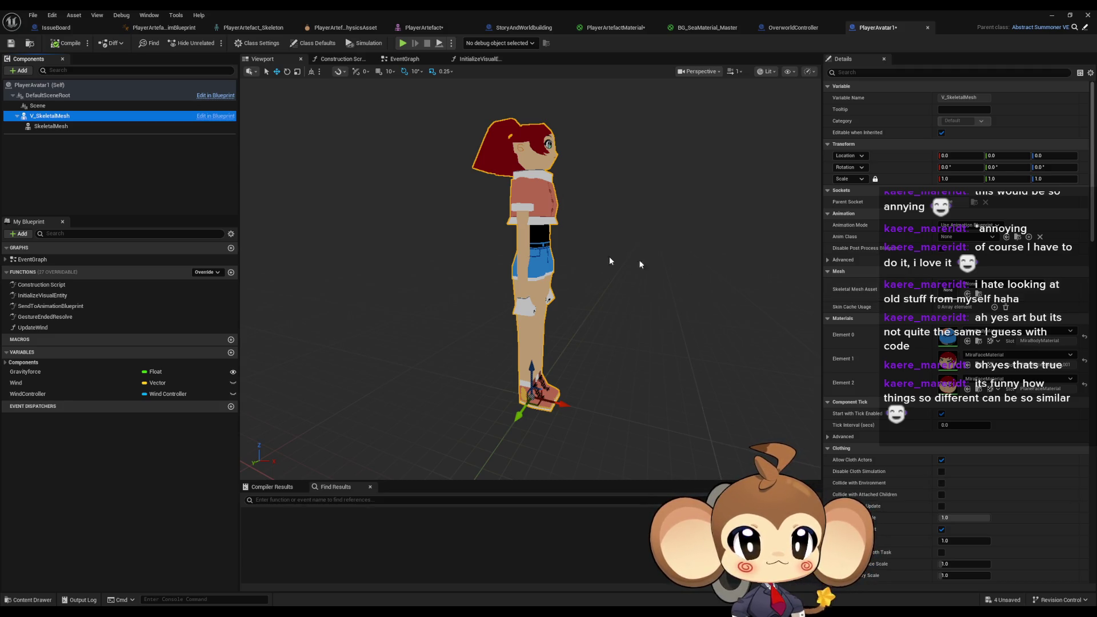
pyautogui.click(107, 183)
# Step: Float the Blueprint editor aside to reveal the level and return the Content Browser to Content
pyautogui.doubleClick(331, 9)
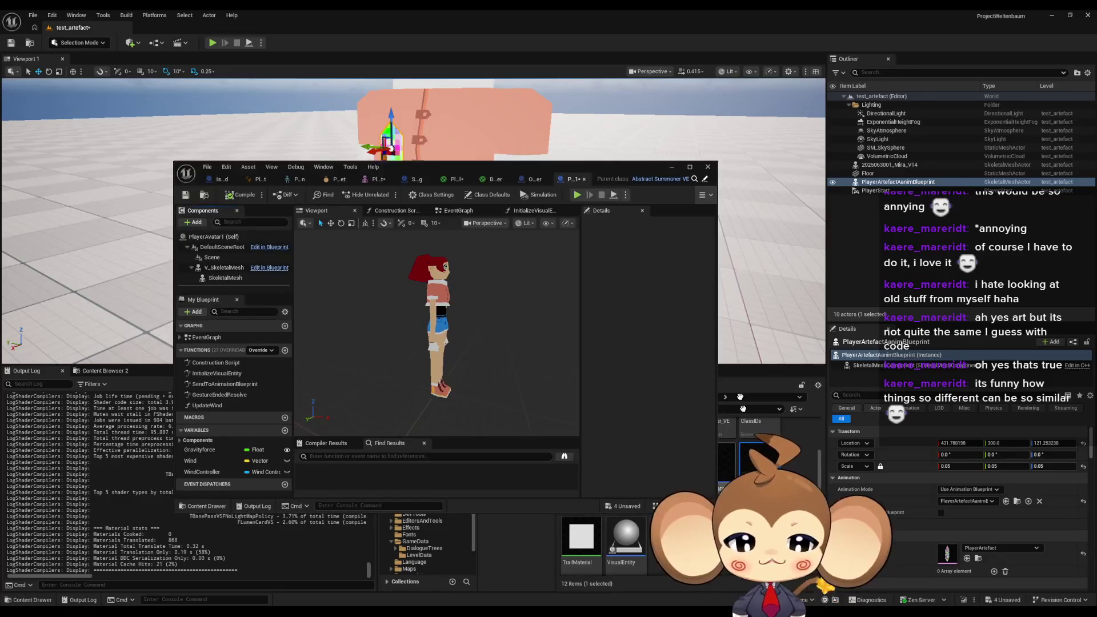
pyautogui.moveTo(581, 179); pyautogui.dragTo(458, 95)
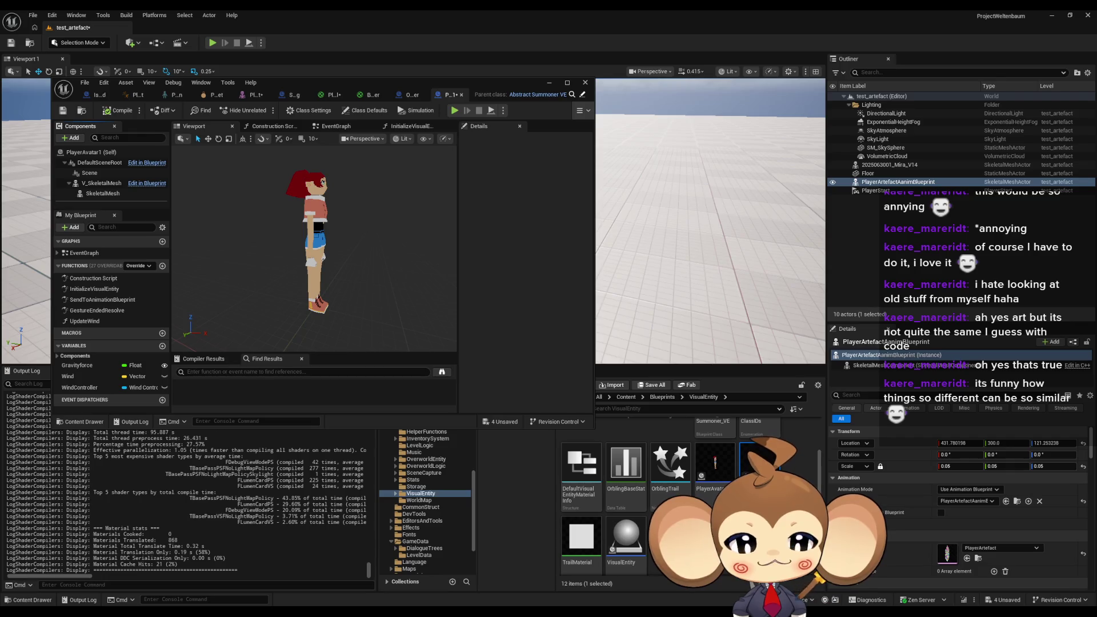
pyautogui.scroll(3, 681, 423)
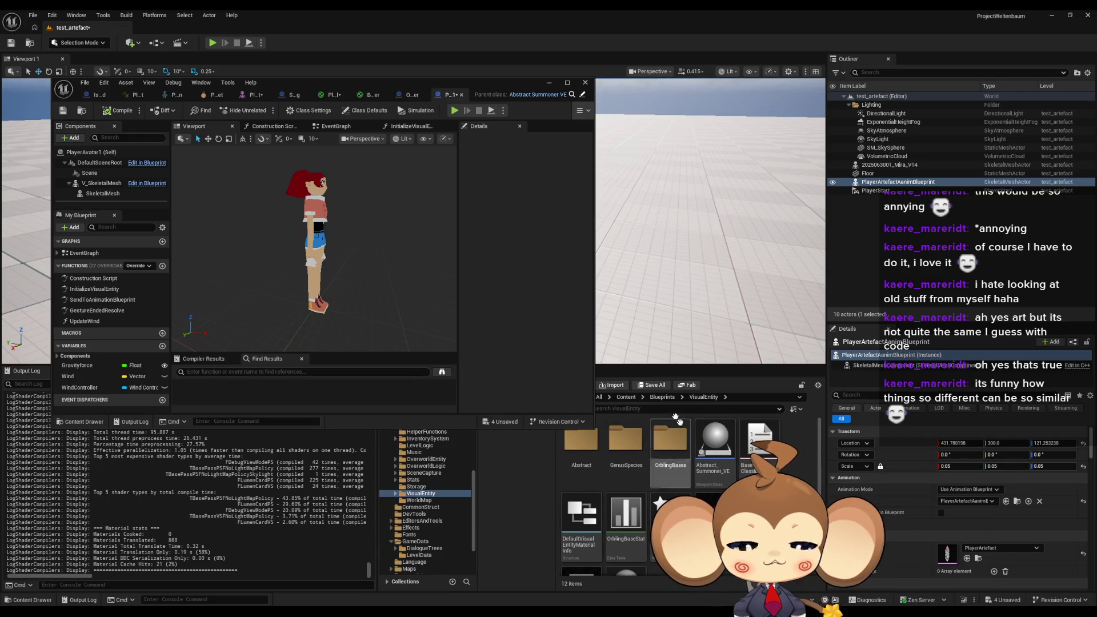
pyautogui.click(662, 397)
pyautogui.scroll(-5, 737, 472)
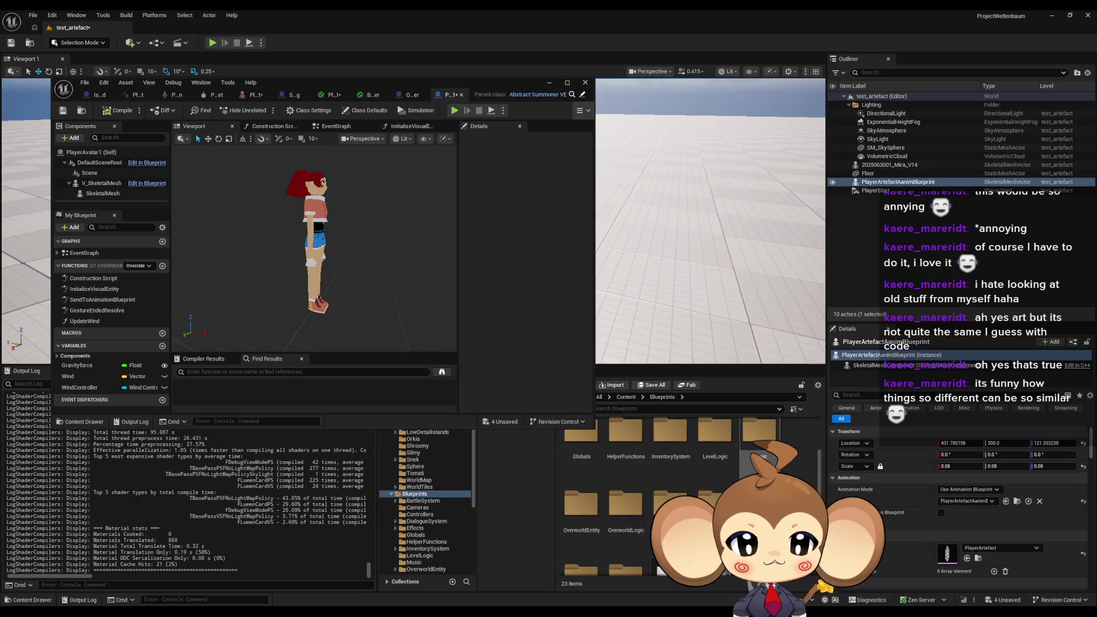
pyautogui.scroll(2, 737, 471)
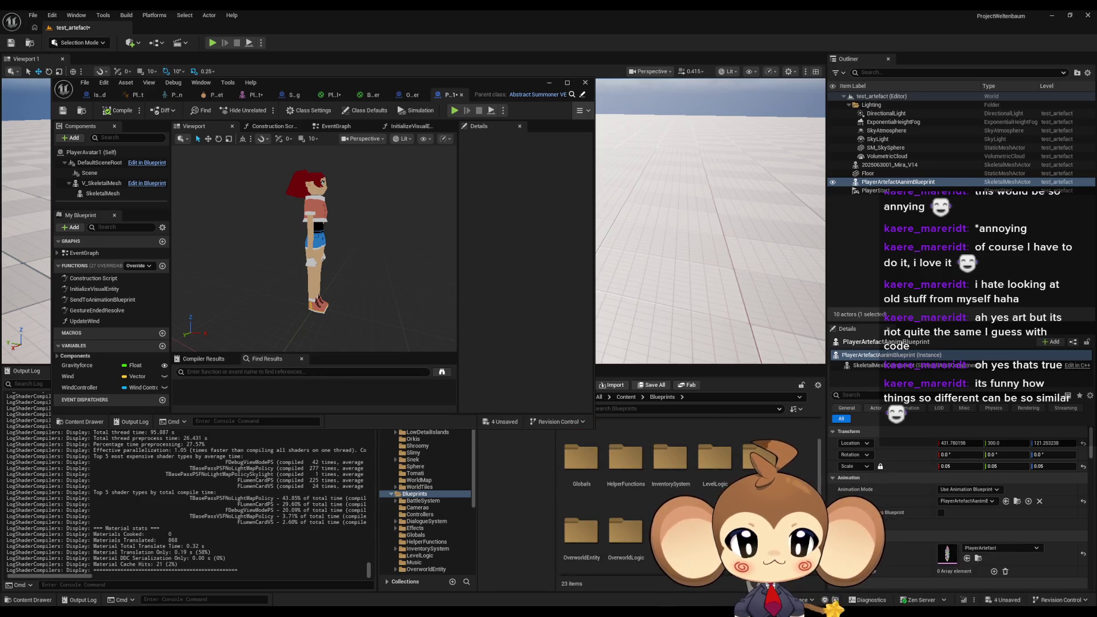
pyautogui.scroll(2, 685, 485)
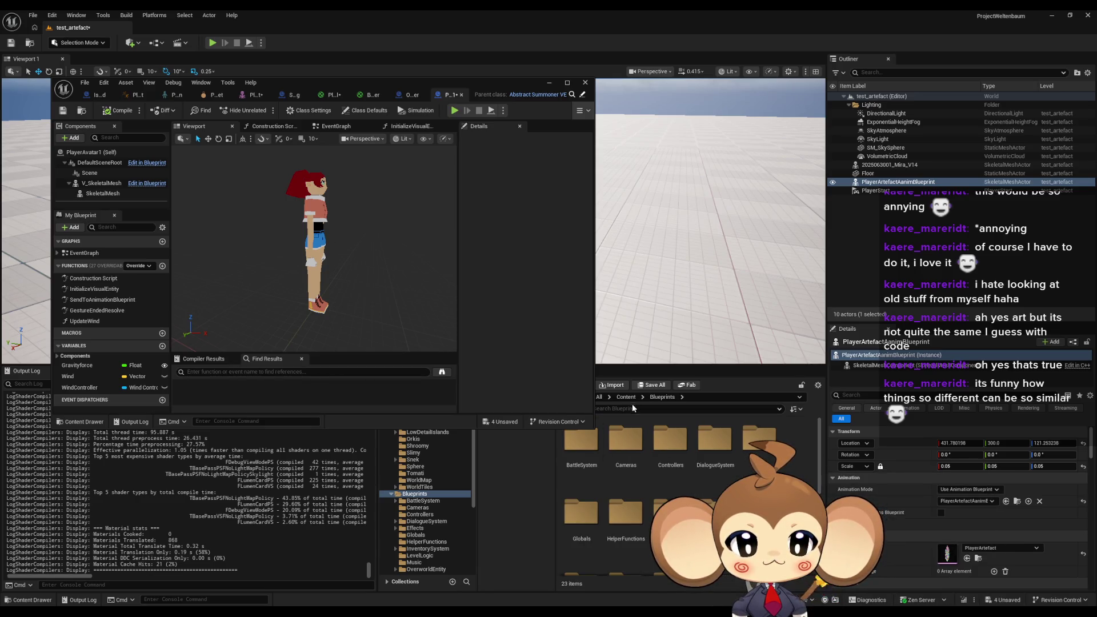
pyautogui.click(626, 396)
# Step: Open the 3d > Artefact folder and drag the PlayerArtefact mesh into PlayerAvatar1
pyautogui.doubleClick(626, 443)
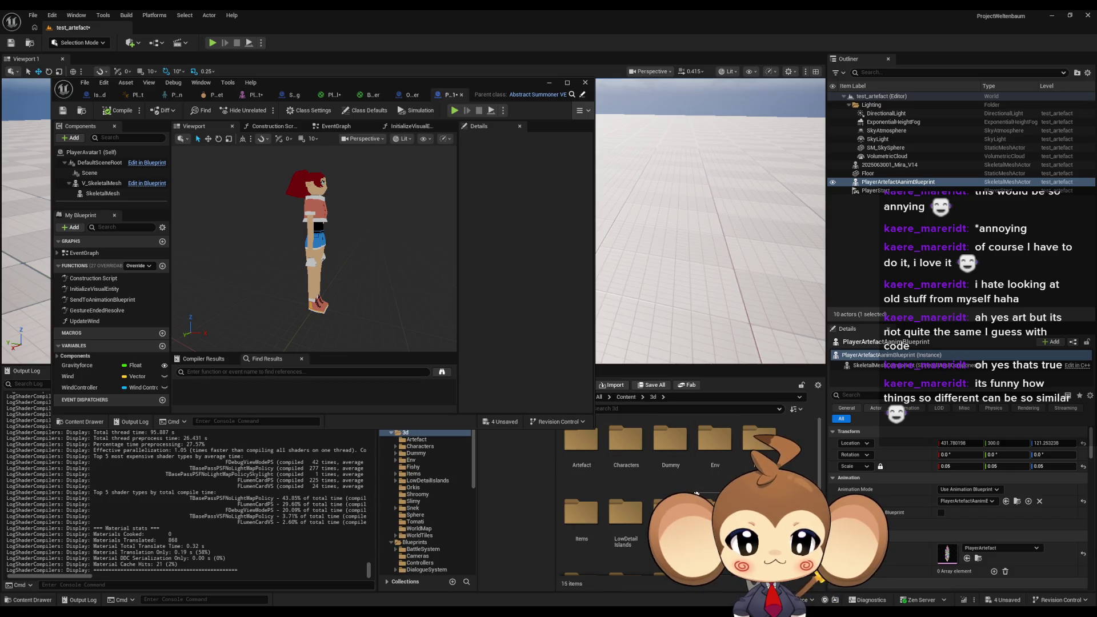
pyautogui.doubleClick(582, 451)
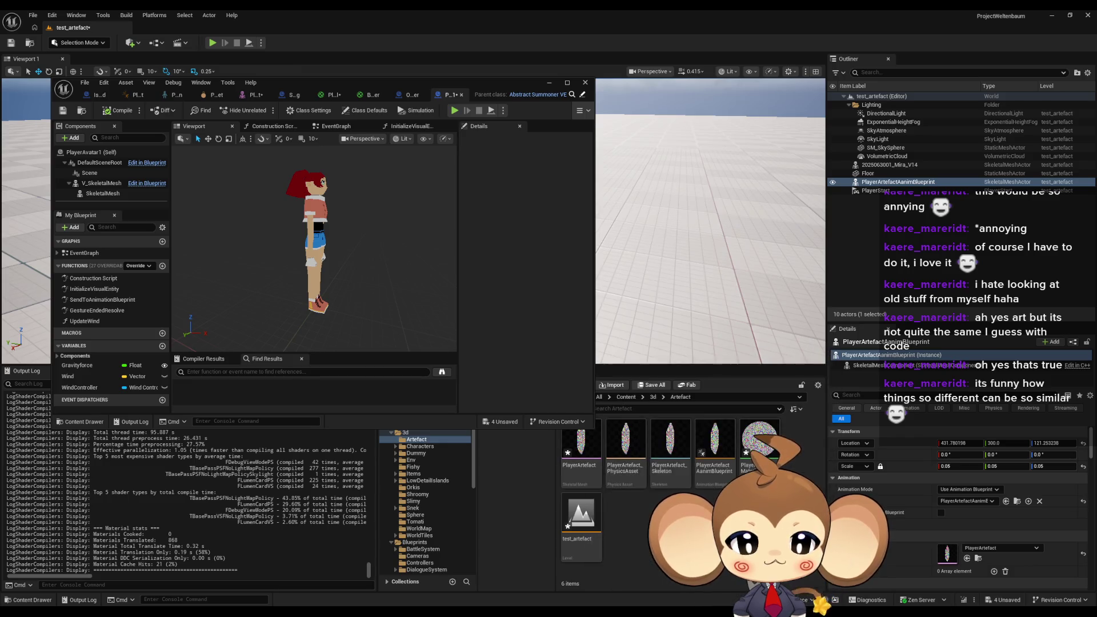
pyautogui.moveTo(590, 459)
pyautogui.mouseDown()
pyautogui.moveTo(302, 286)
pyautogui.moveTo(356, 328)
pyautogui.mouseUp()
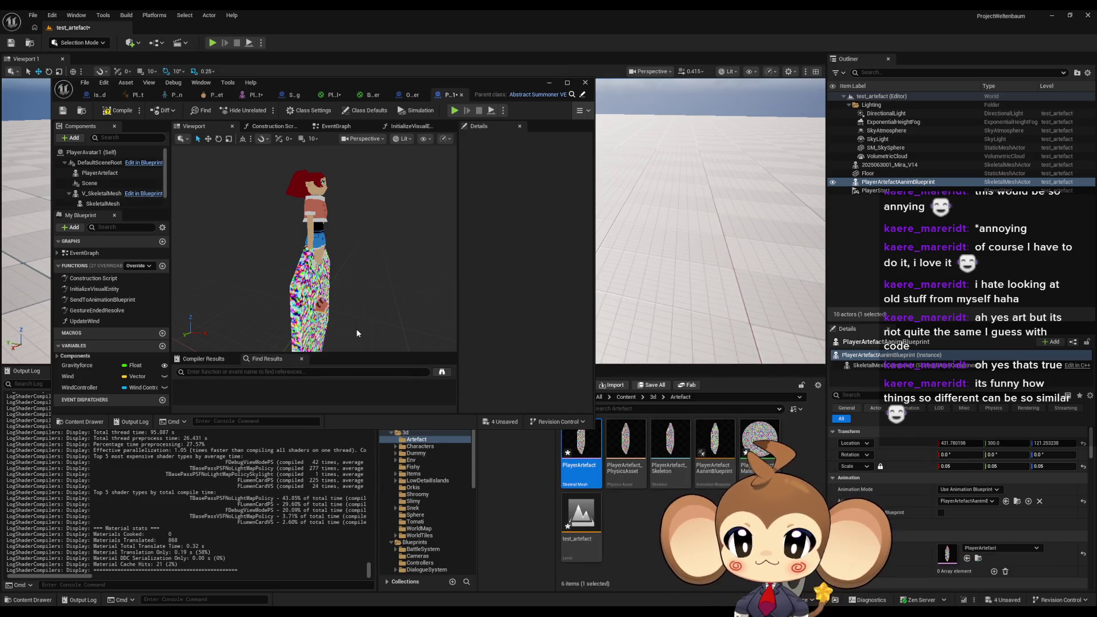
# Step: Add the PlayerArtefact crystal to the avatar Blueprint and raise it to Z 104.85
pyautogui.doubleClick(425, 82)
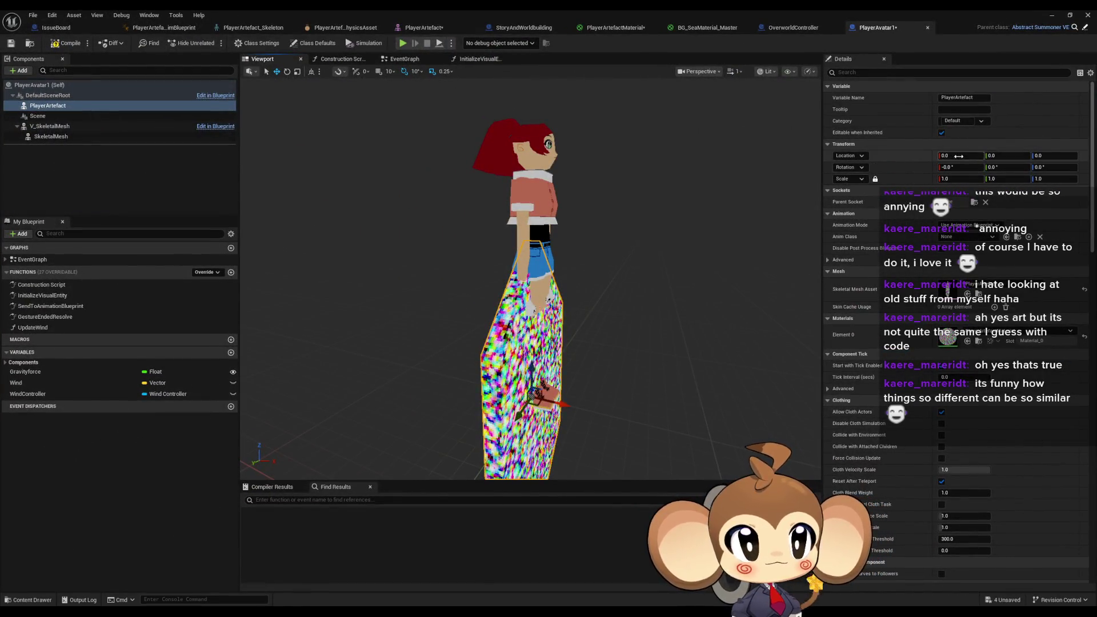
pyautogui.scroll(-5, 531, 285)
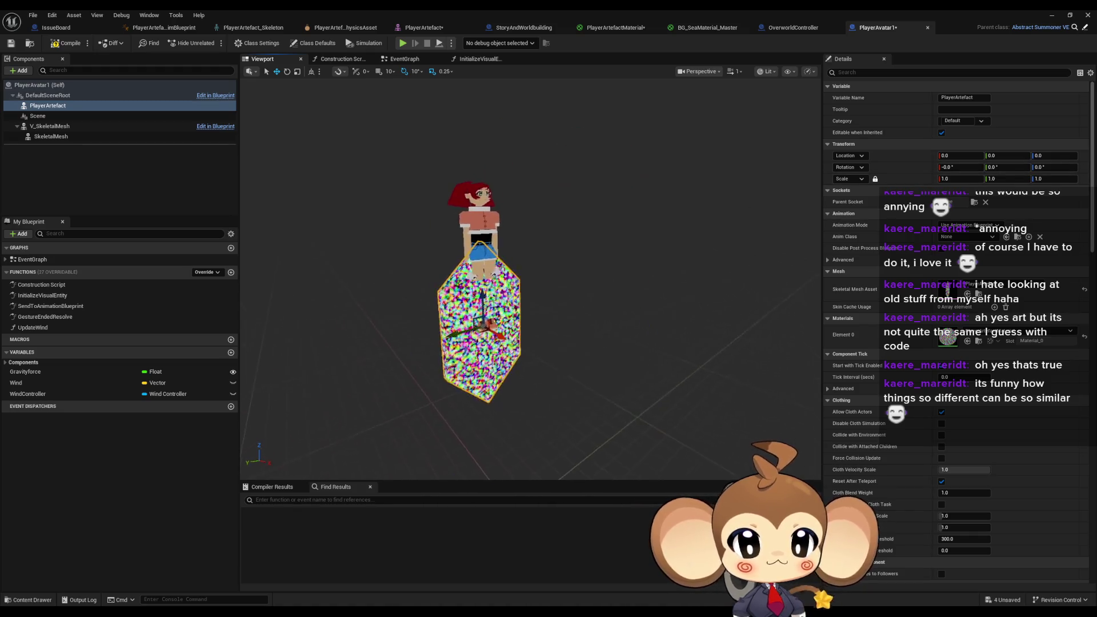
pyautogui.moveTo(480, 292)
pyautogui.mouseDown()
pyautogui.moveTo(479, 204)
pyautogui.moveTo(572, 217)
pyautogui.mouseUp()
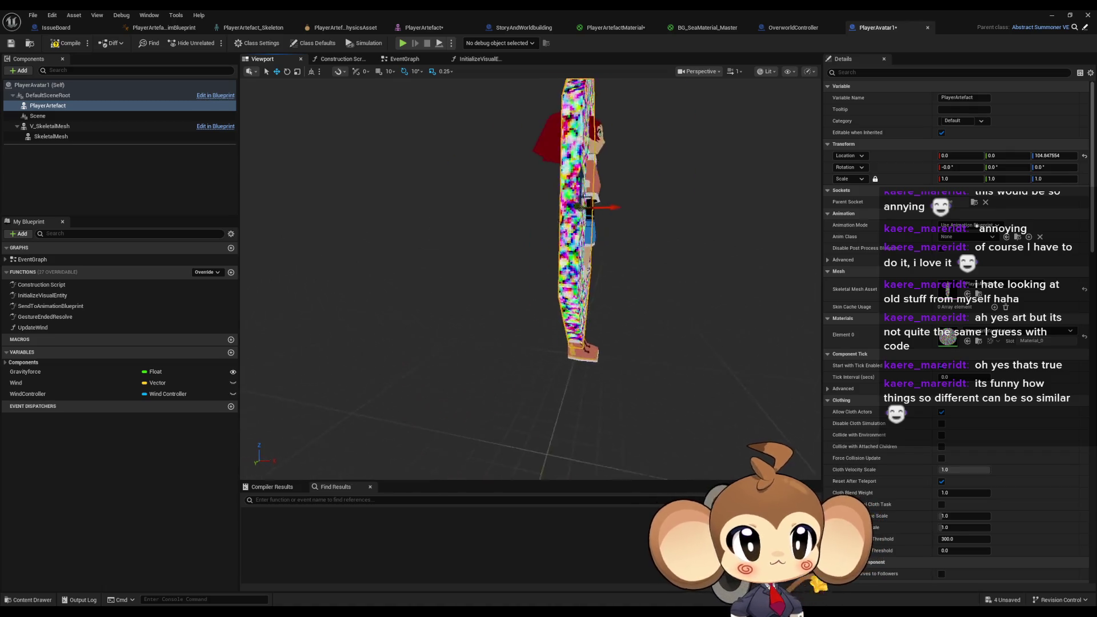
# Step: Set the PlayerArtefact component's scale to 0.05 on all three axes
pyautogui.doubleClick(841, 9)
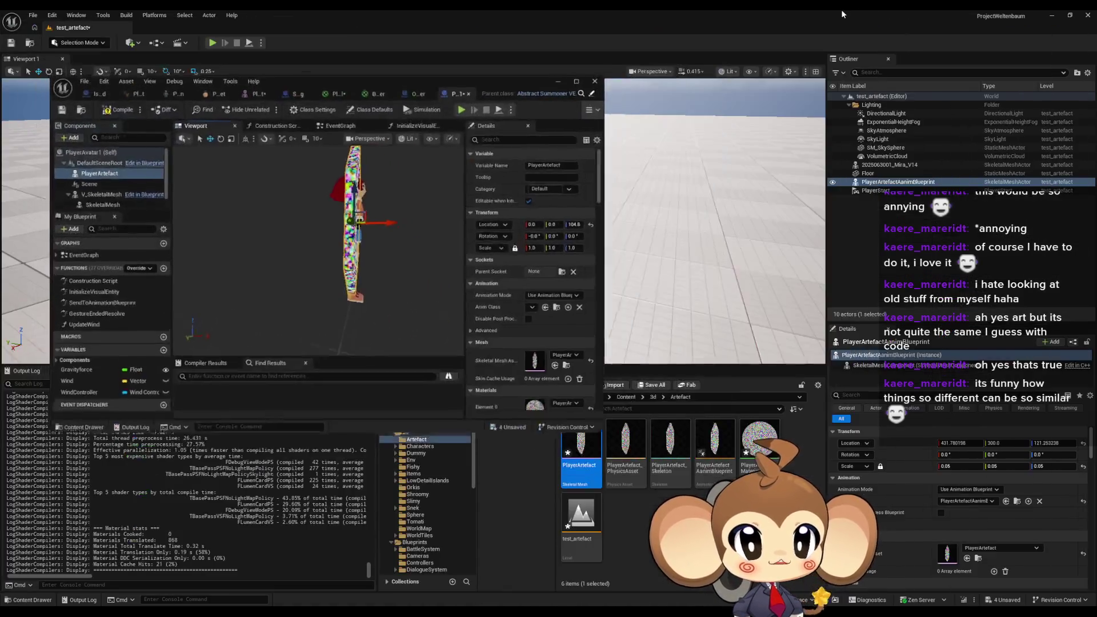
pyautogui.moveTo(557, 84)
pyautogui.mouseDown()
pyautogui.moveTo(512, 109)
pyautogui.moveTo(511, 255)
pyautogui.moveTo(642, 186)
pyautogui.moveTo(742, 2)
pyautogui.mouseUp()
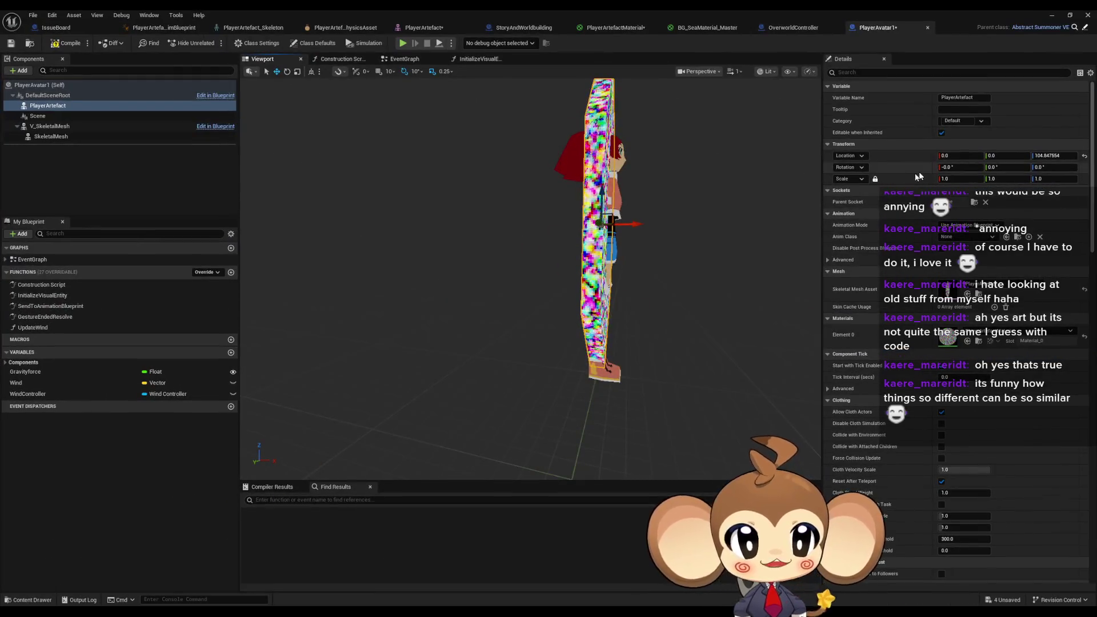
pyautogui.click(971, 177)
pyautogui.write('0.0')
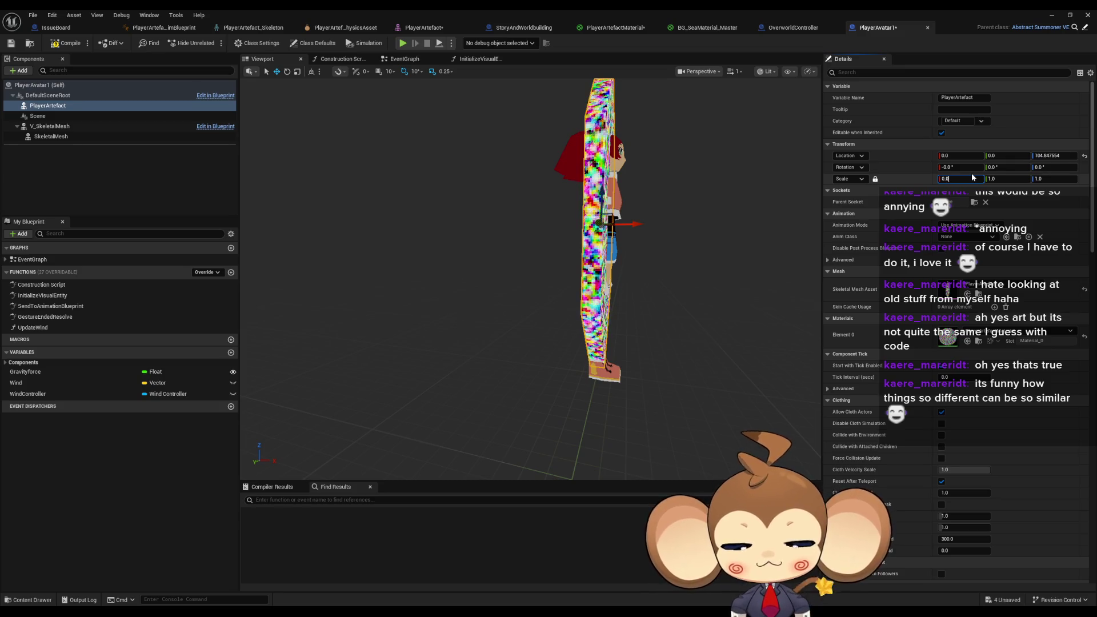
pyautogui.write('5')
pyautogui.press('Return')
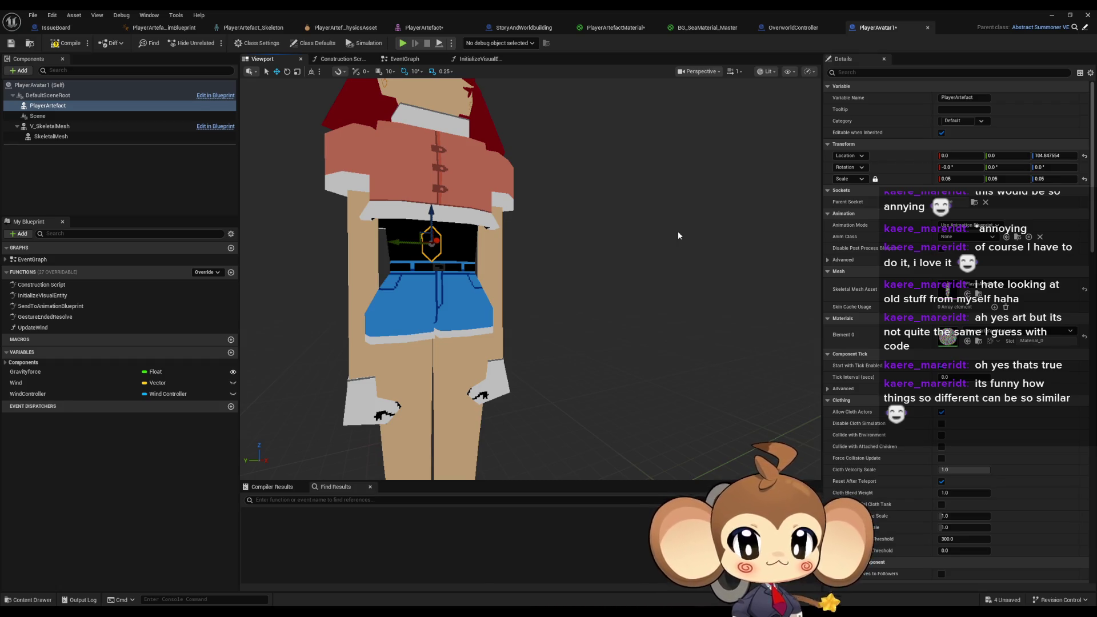
pyautogui.click(52, 127)
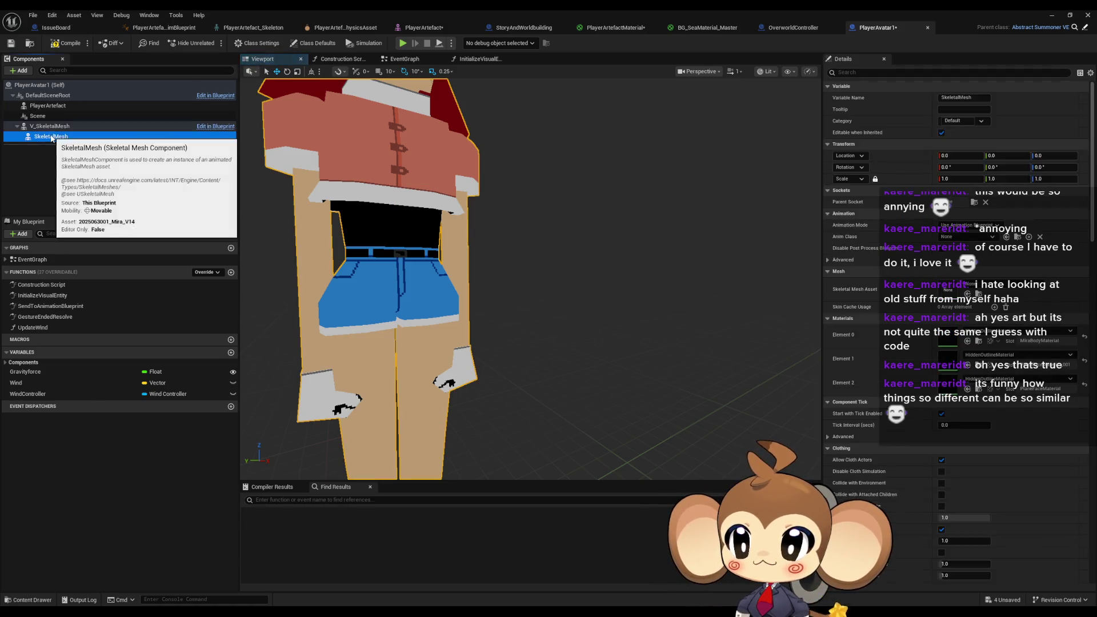
pyautogui.click(50, 127)
pyautogui.rightClick(50, 127)
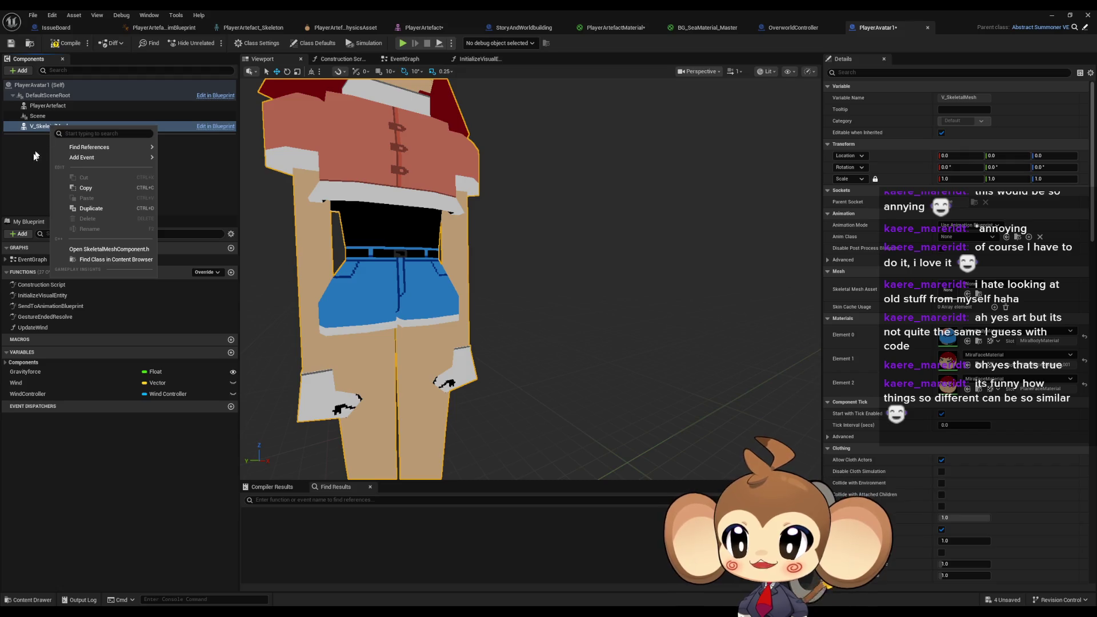
pyautogui.click(37, 153)
pyautogui.click(51, 126)
pyautogui.click(1085, 27)
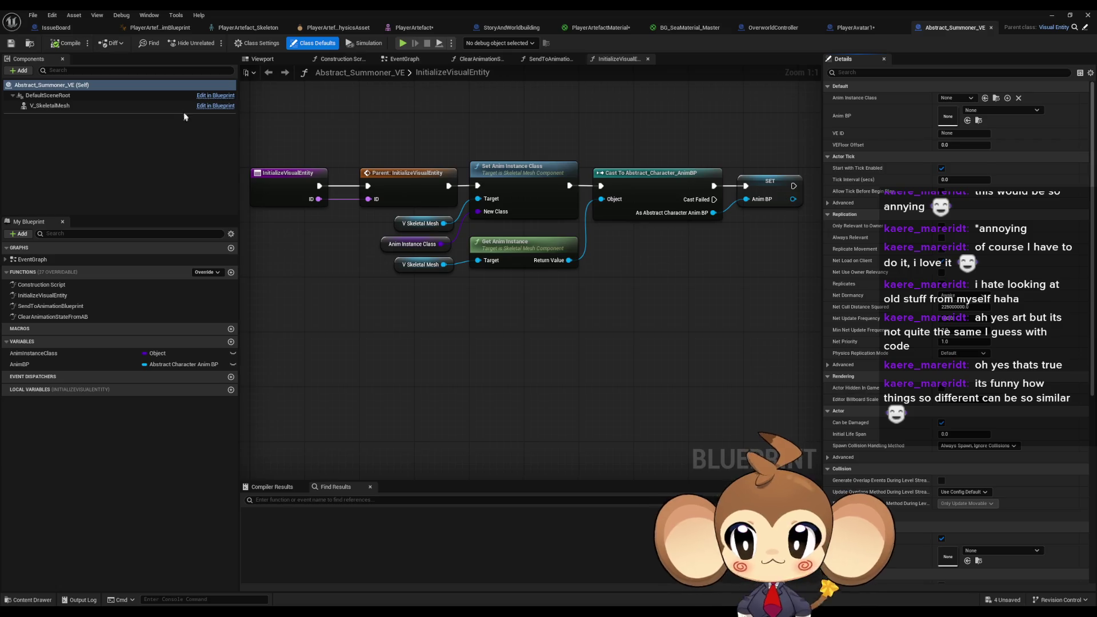
pyautogui.click(264, 59)
pyautogui.moveTo(404, 179)
pyautogui.mouseDown()
pyautogui.moveTo(377, 194)
pyautogui.moveTo(366, 240)
pyautogui.moveTo(411, 206)
pyautogui.moveTo(399, 183)
pyautogui.moveTo(360, 220)
pyautogui.mouseUp()
pyautogui.click(50, 106)
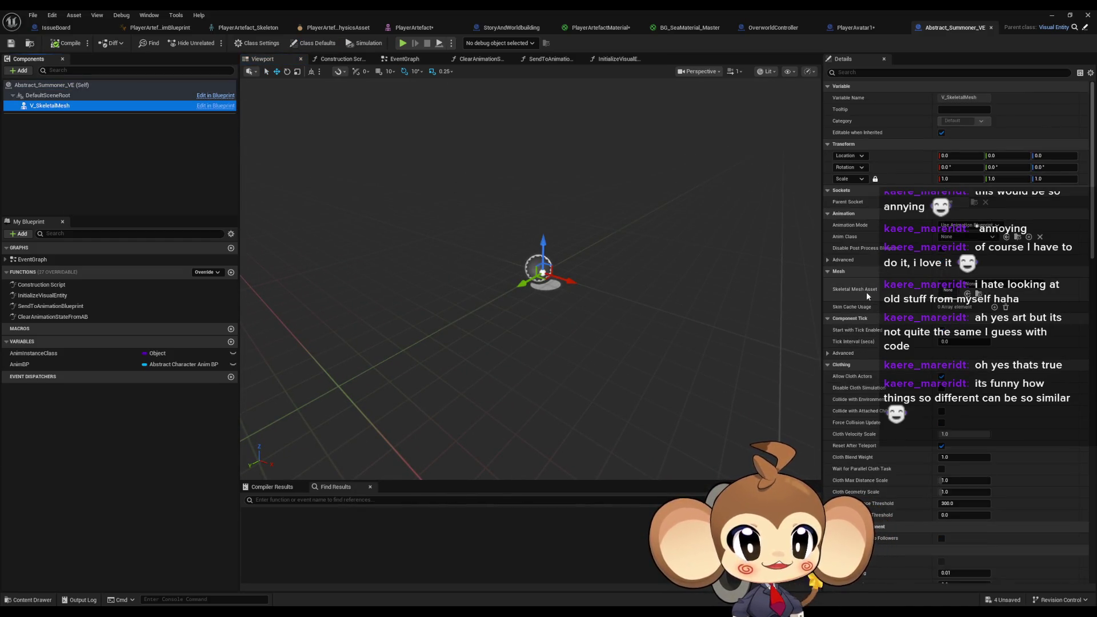
pyautogui.click(851, 28)
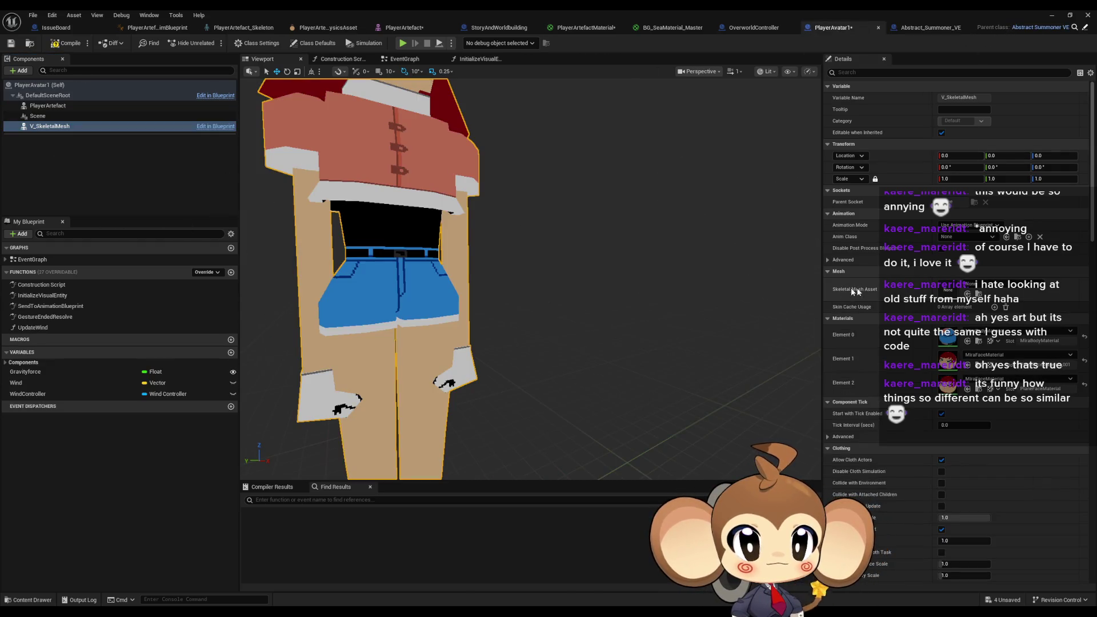
pyautogui.scroll(-5, 425, 227)
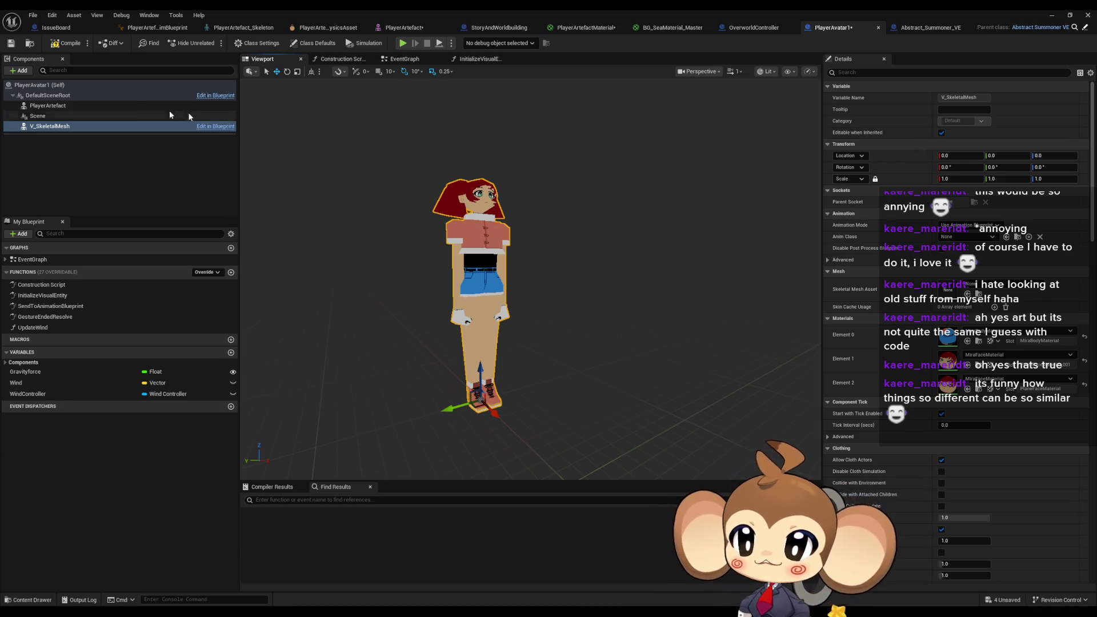
pyautogui.click(51, 105)
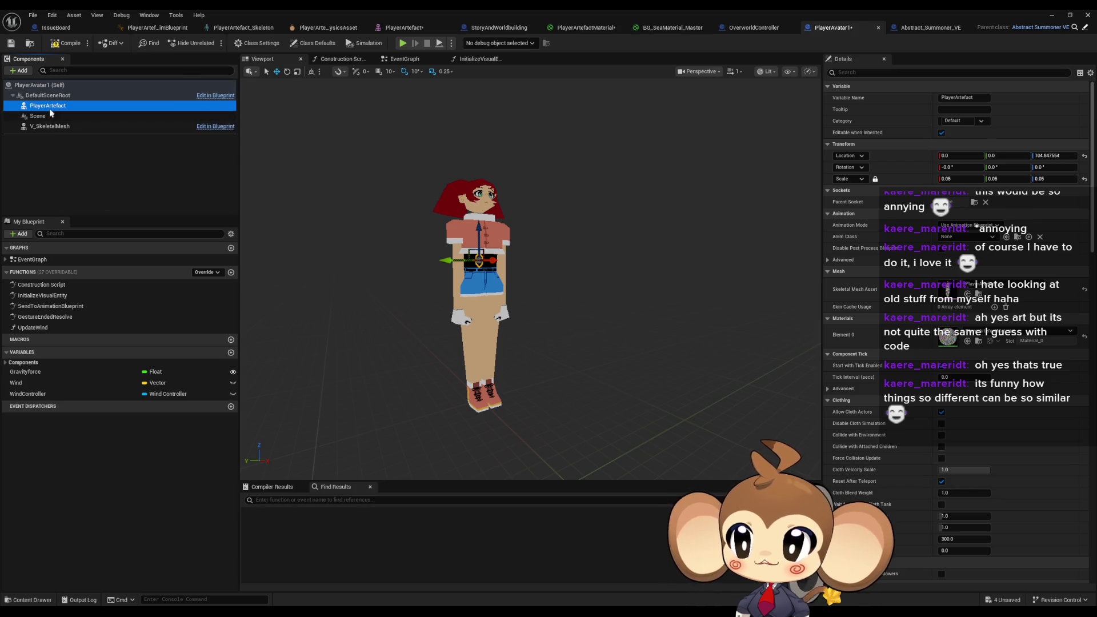
# Step: Delete the separate PlayerArtefact component from PlayerAvatar1
pyautogui.click(47, 126)
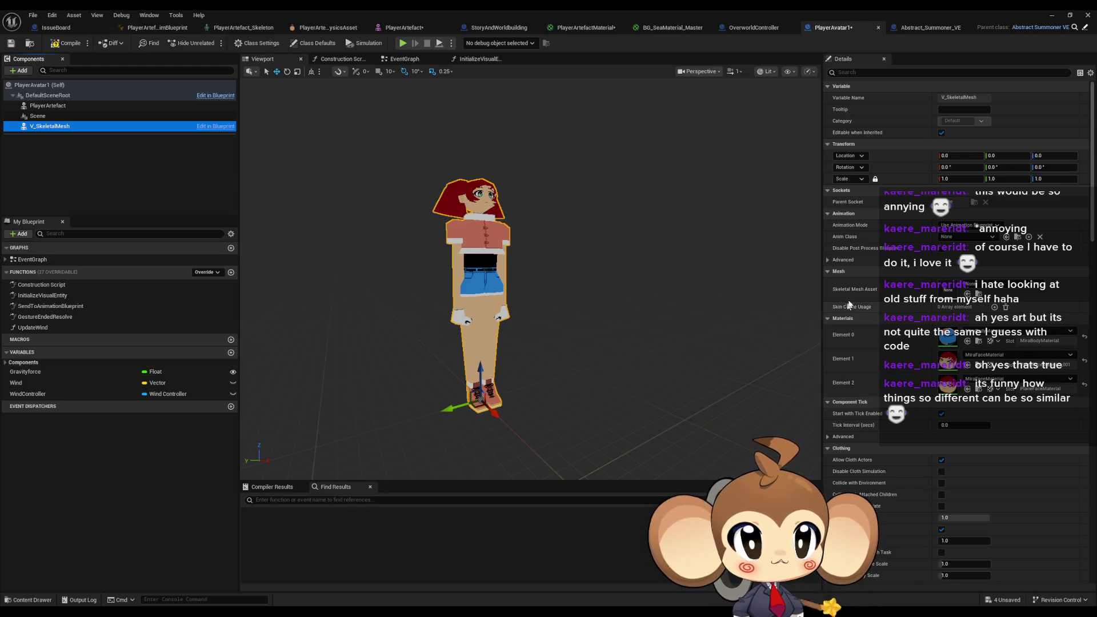
pyautogui.click(975, 287)
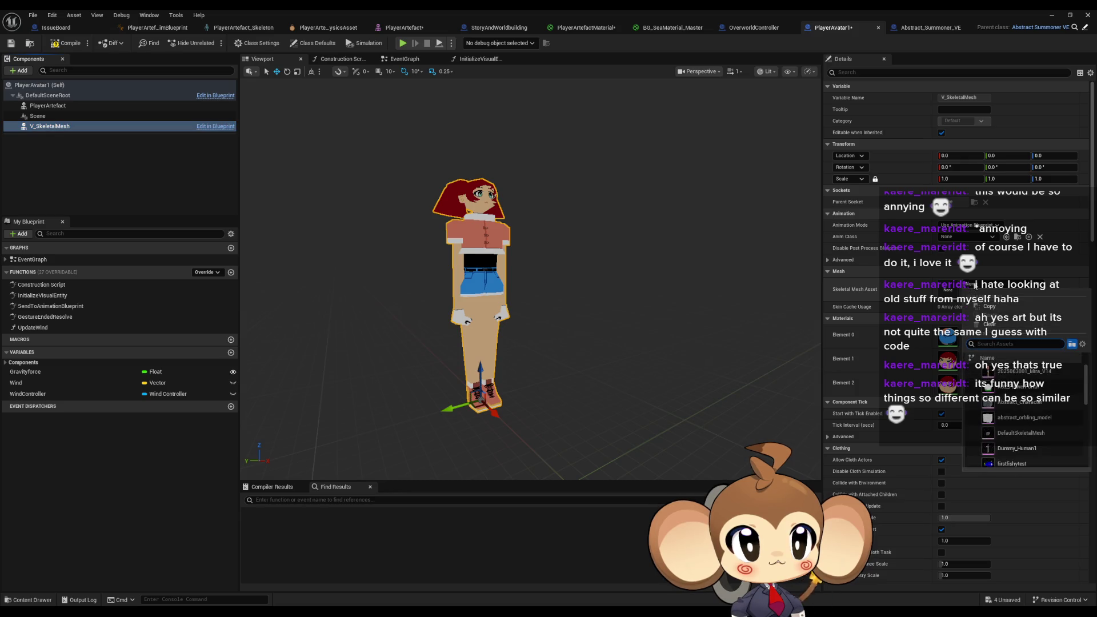
pyautogui.press('Escape')
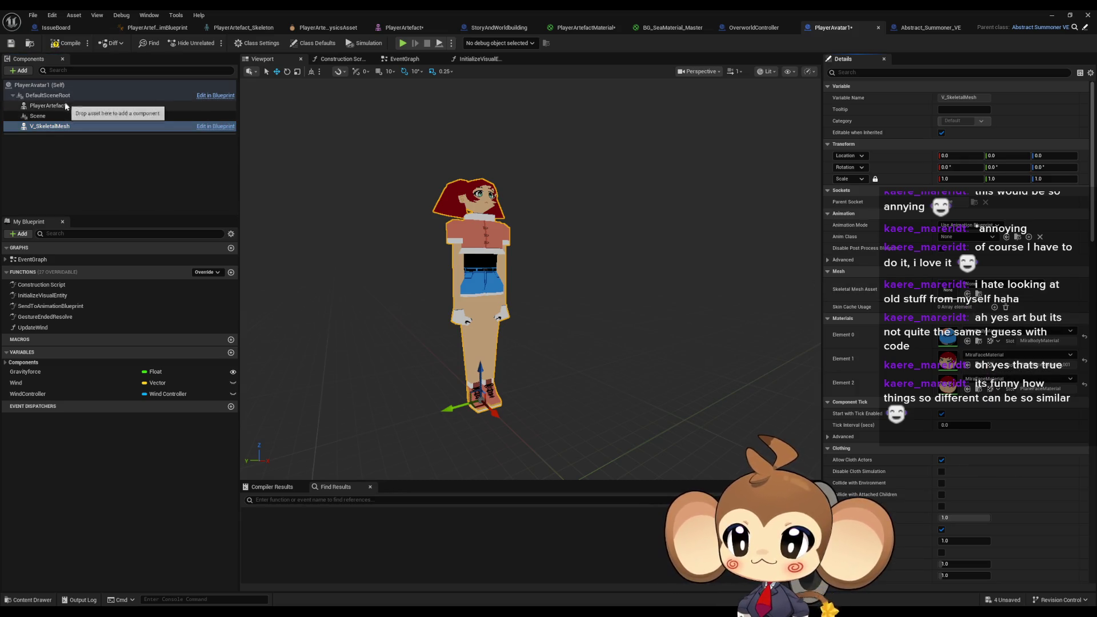
pyautogui.click(66, 106)
pyautogui.press('Delete')
# Step: Set V_SkeletalMesh's Skeletal Mesh Asset to PlayerArtefact and compile PlayerAvatar1
pyautogui.click(54, 116)
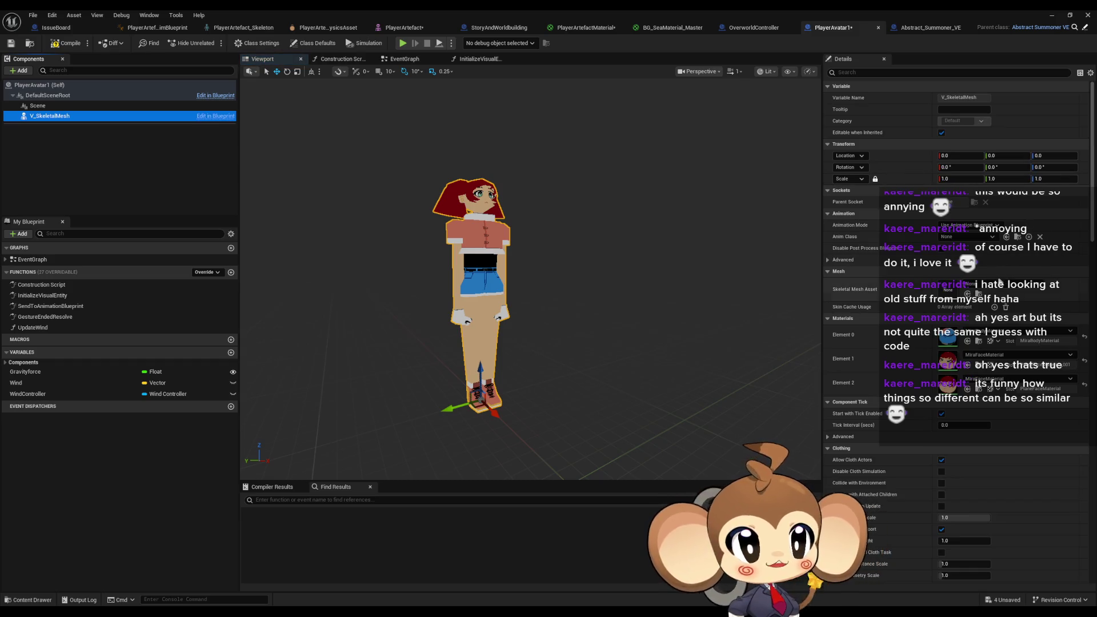
pyautogui.click(1005, 286)
pyautogui.write('te')
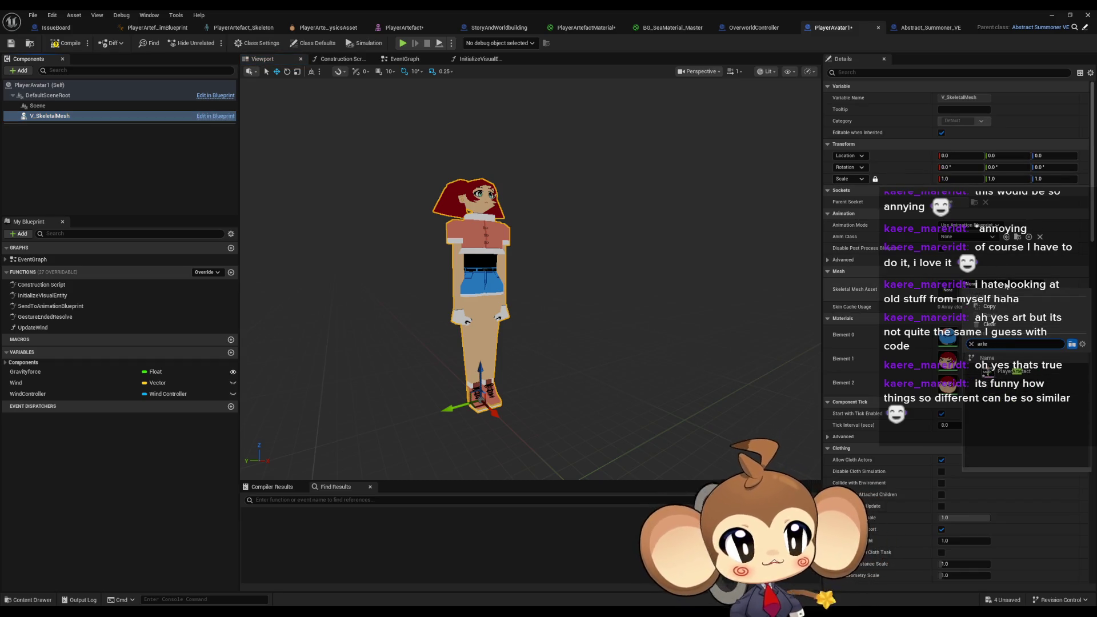
pyautogui.click(1016, 372)
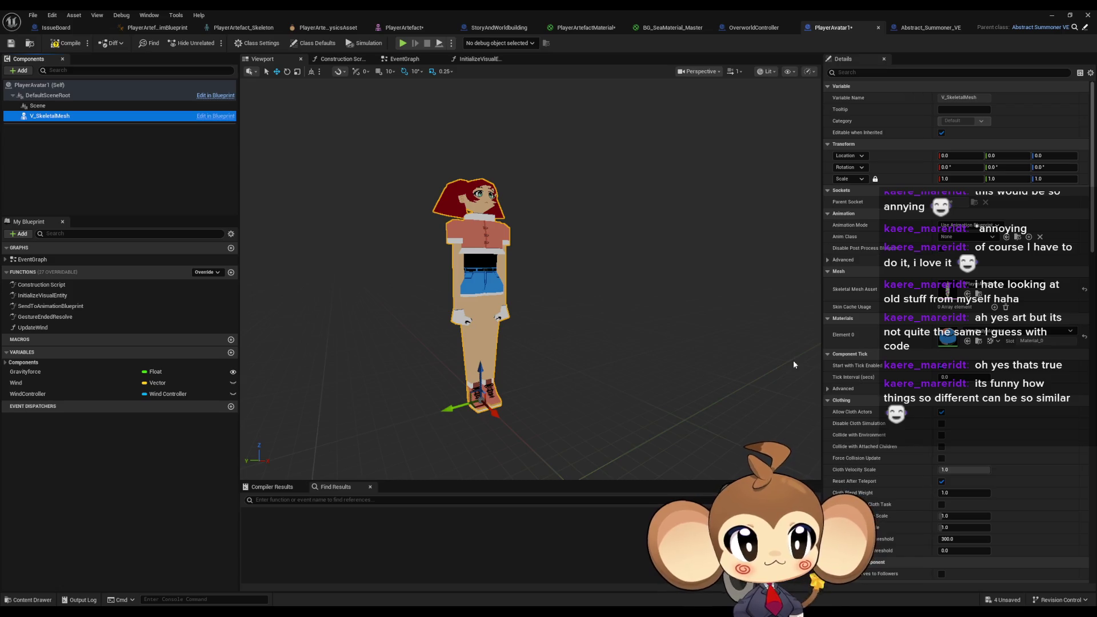
pyautogui.click(78, 44)
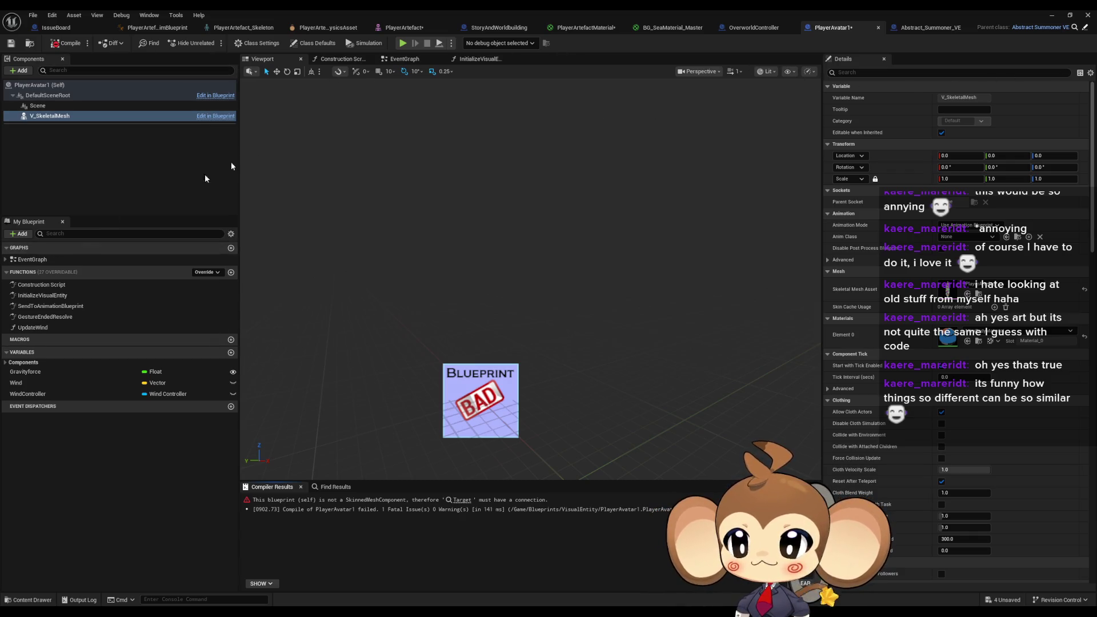
# Step: Delete every node in InitializeVisualEntity except the Parent call
pyautogui.click(36, 295)
pyautogui.doubleClick(36, 296)
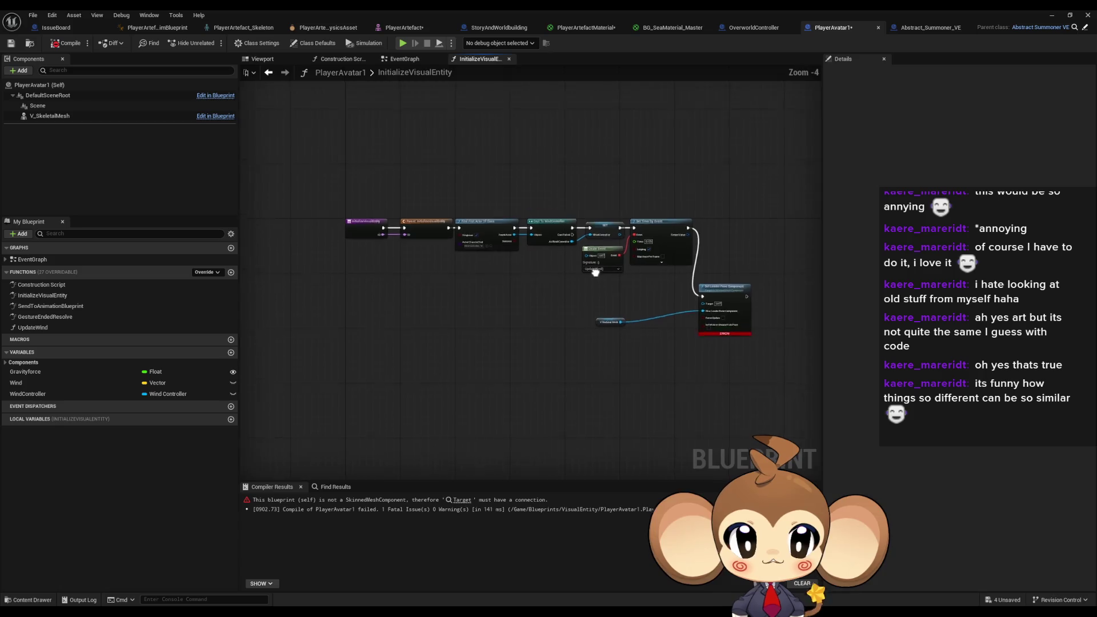
pyautogui.moveTo(369, 152); pyautogui.dragTo(774, 398)
pyautogui.press('Delete')
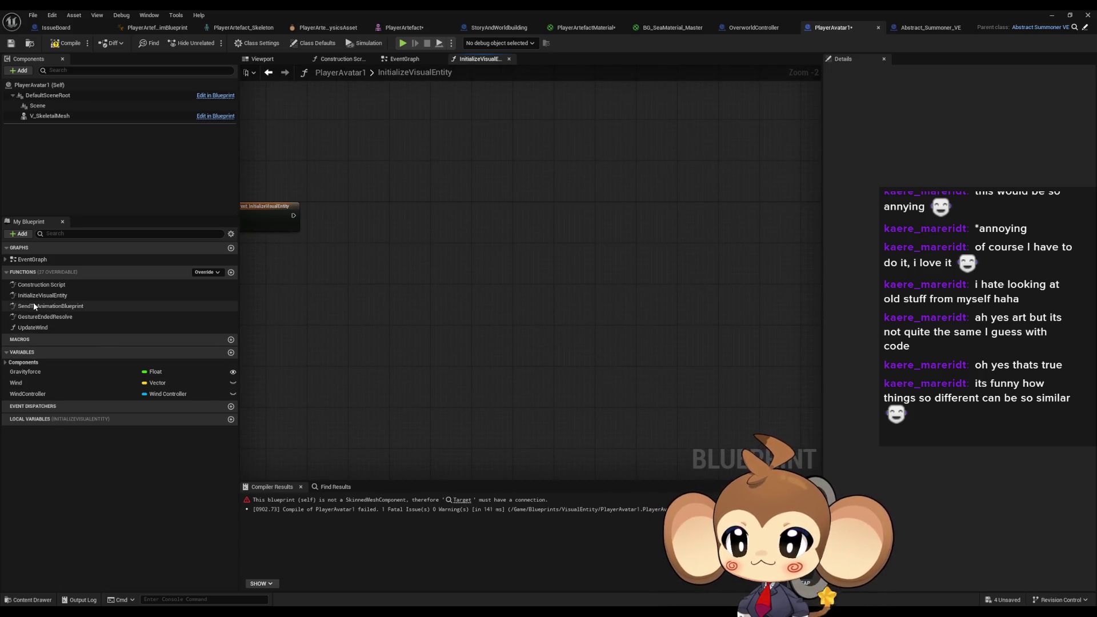
# Step: Delete the UpdateWind function from PlayerAvatar1
pyautogui.doubleClick(33, 303)
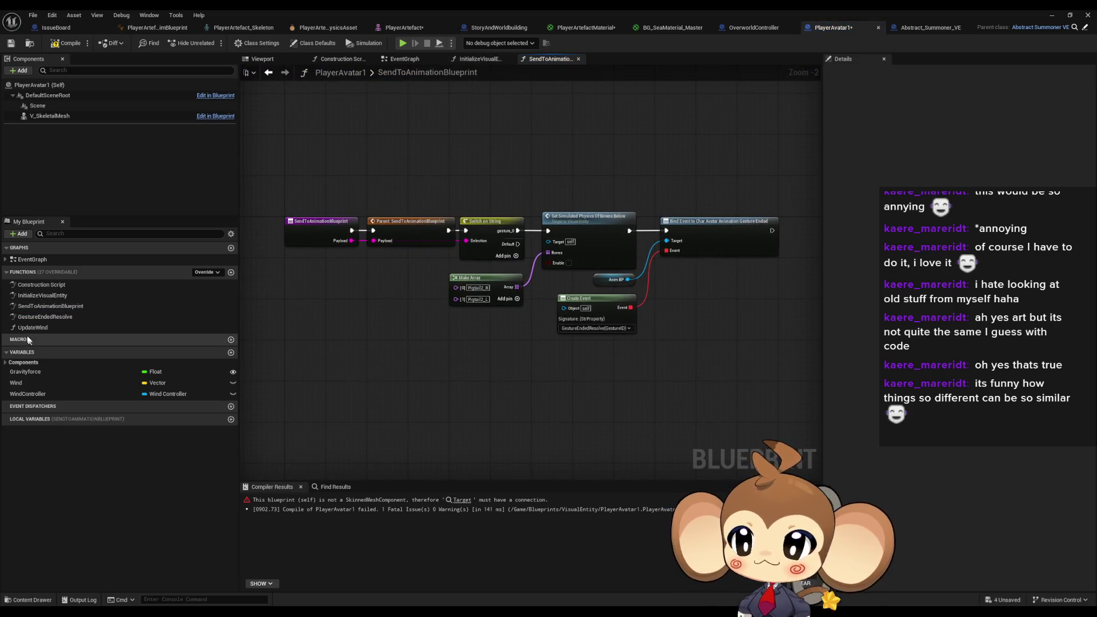
pyautogui.click(35, 330)
pyautogui.press('Delete')
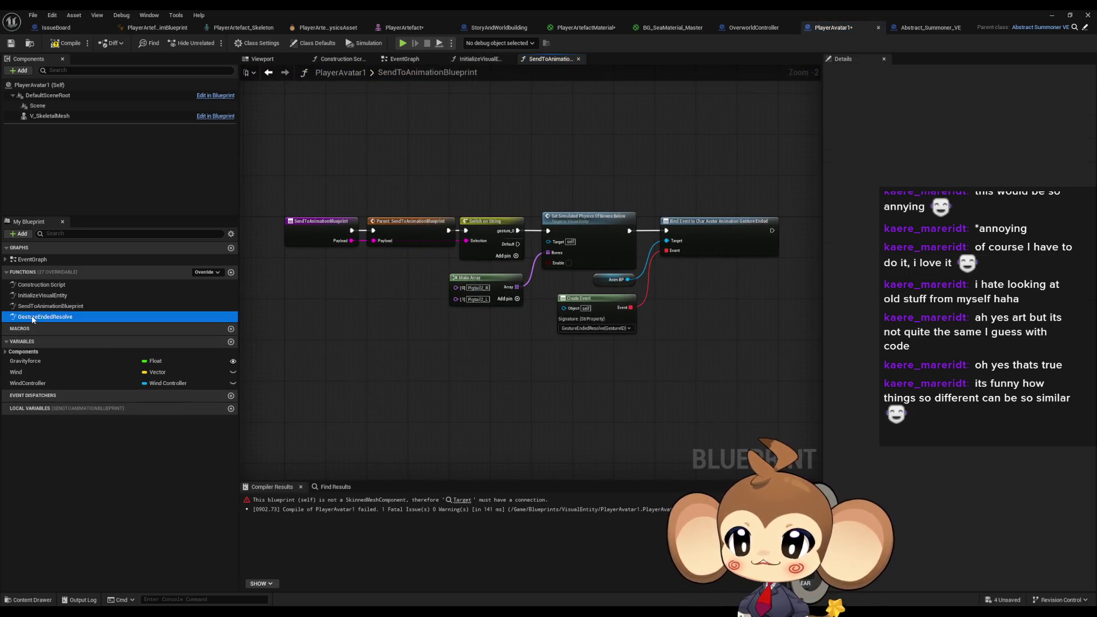
# Step: Delete the SendToAnimationBlueprint nodes from Switch on String onward
pyautogui.doubleClick(40, 317)
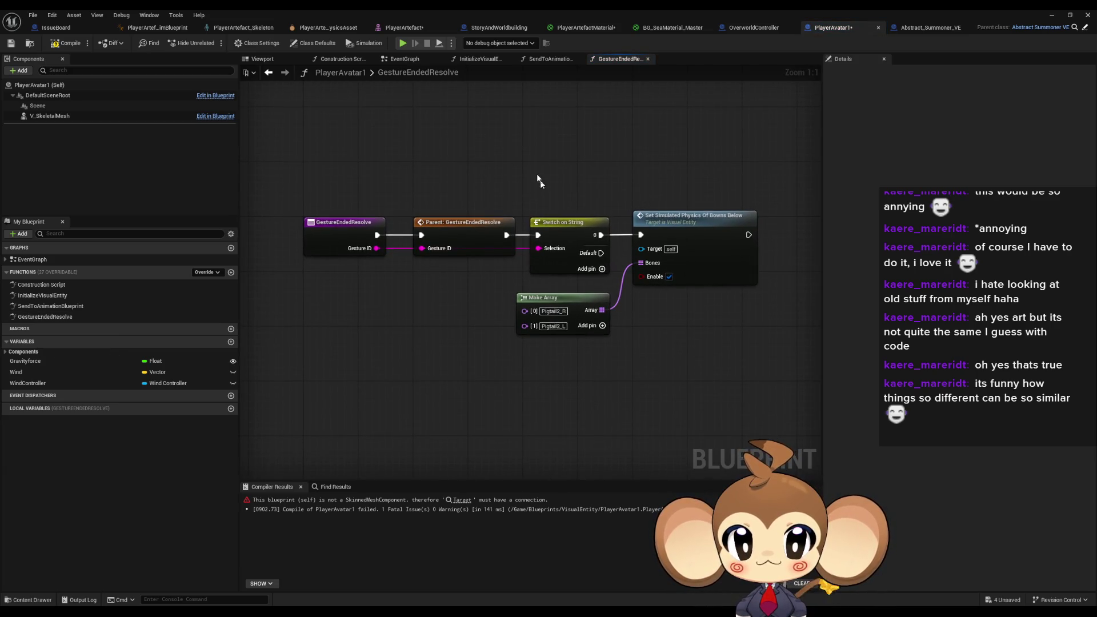
pyautogui.doubleClick(202, 307)
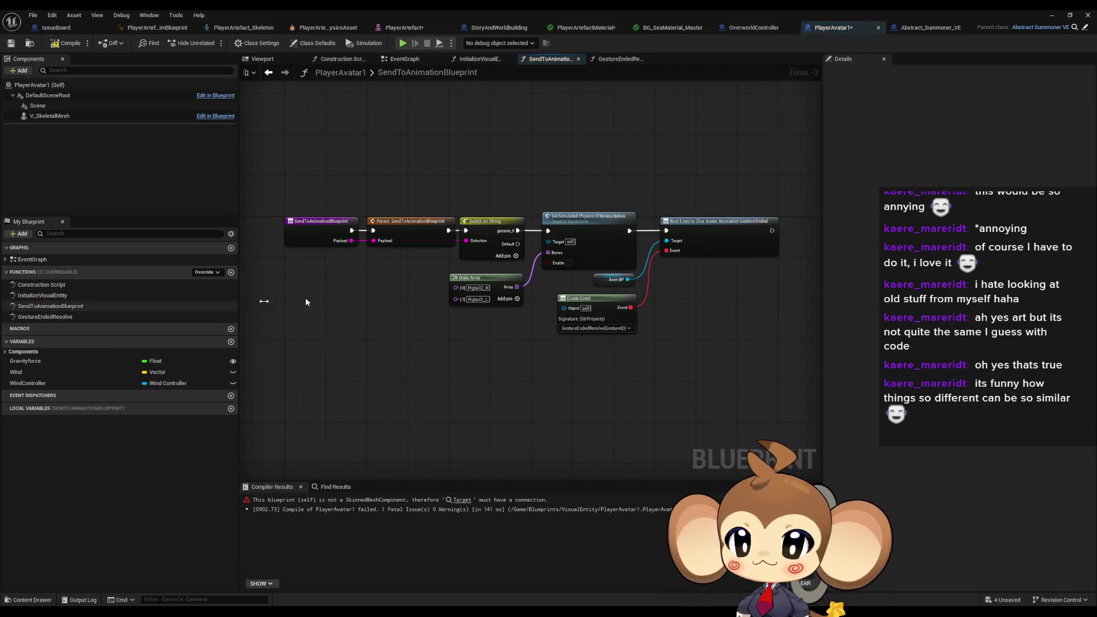
pyautogui.moveTo(455, 189); pyautogui.dragTo(761, 371)
pyautogui.moveTo(461, 136)
pyautogui.mouseDown()
pyautogui.moveTo(574, 258)
pyautogui.moveTo(770, 362)
pyautogui.mouseUp()
pyautogui.press('Delete')
# Step: Compile and save PlayerAvatar1, then check the red-haired character in the viewport preview
pyautogui.doubleClick(42, 295)
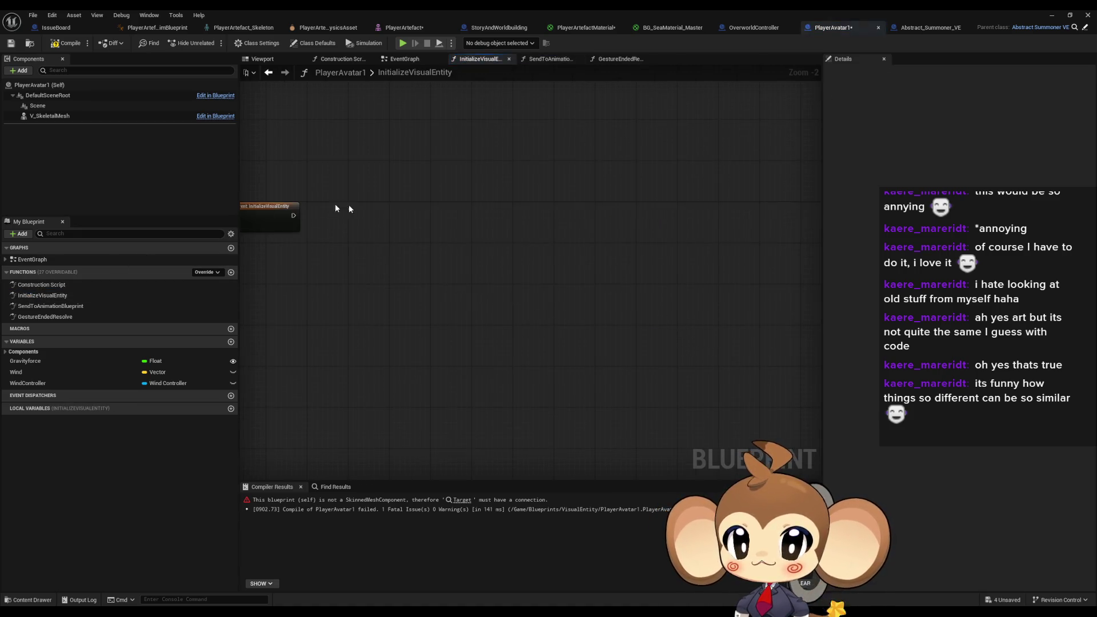
pyautogui.hotkey('ctrl', 's')
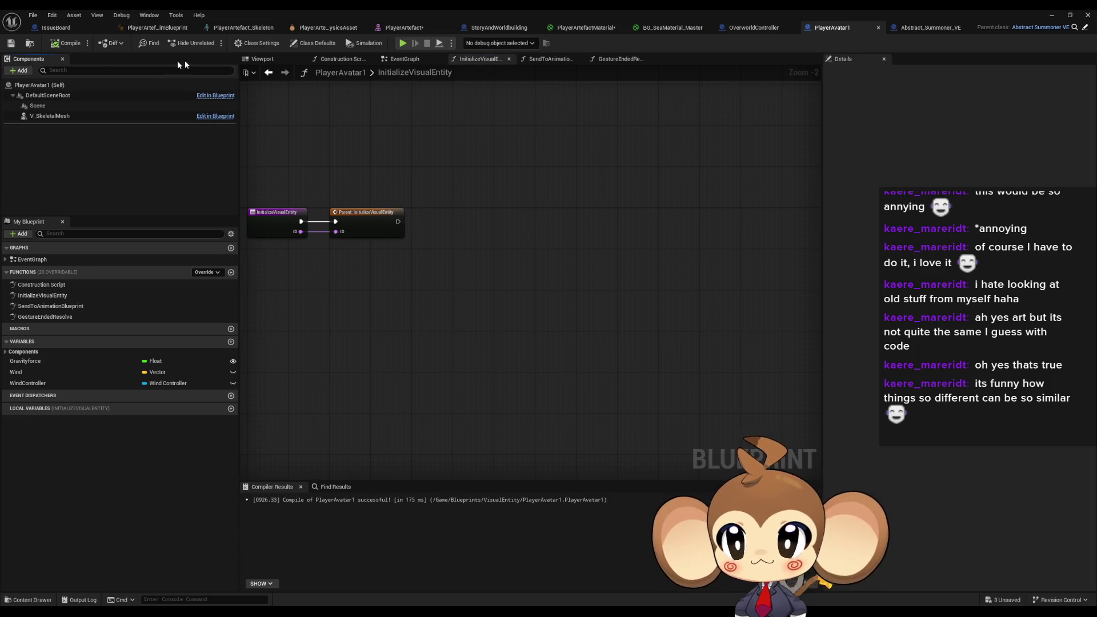
pyautogui.click(271, 61)
pyautogui.click(466, 245)
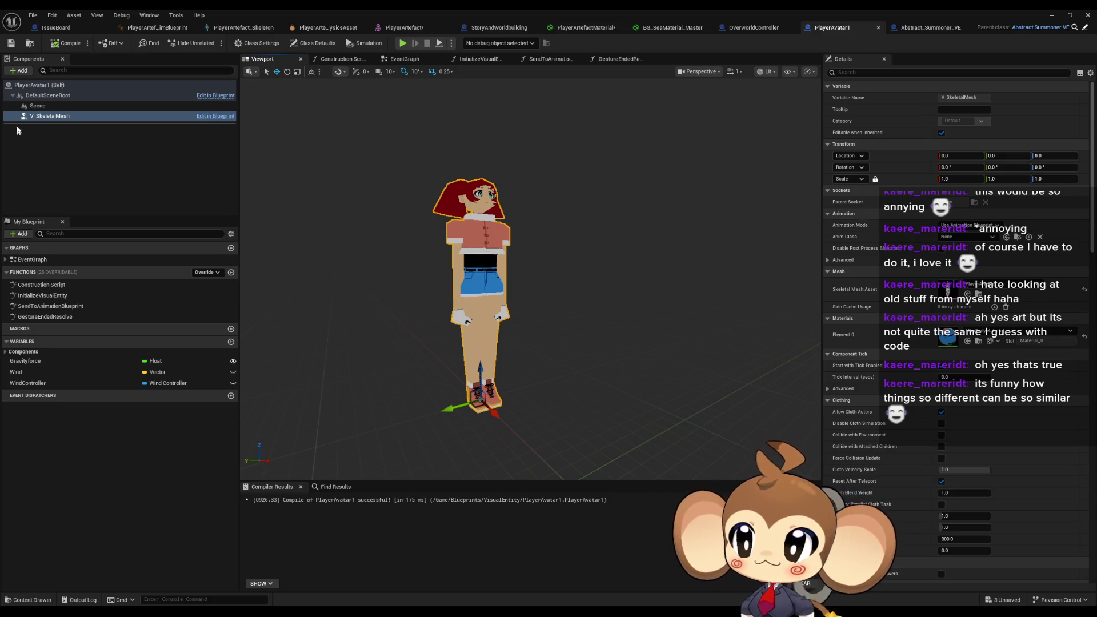
# Step: Trace the Construction Script up through the parent Abstract_Summoner_VE and VisualEntity blueprints
pyautogui.click(47, 116)
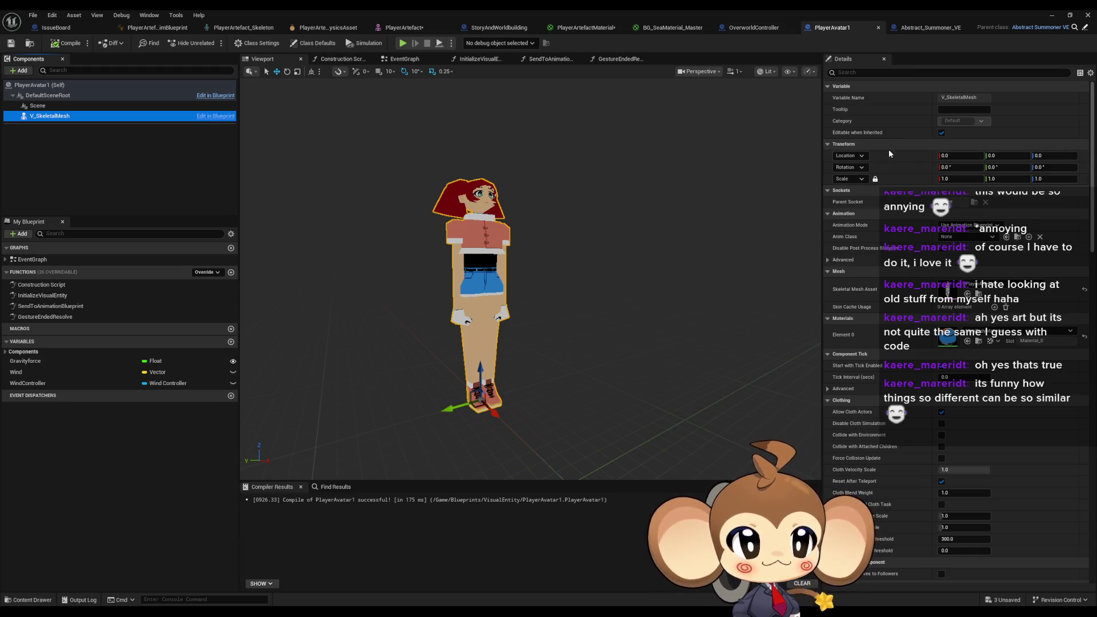
pyautogui.scroll(-10, 966, 324)
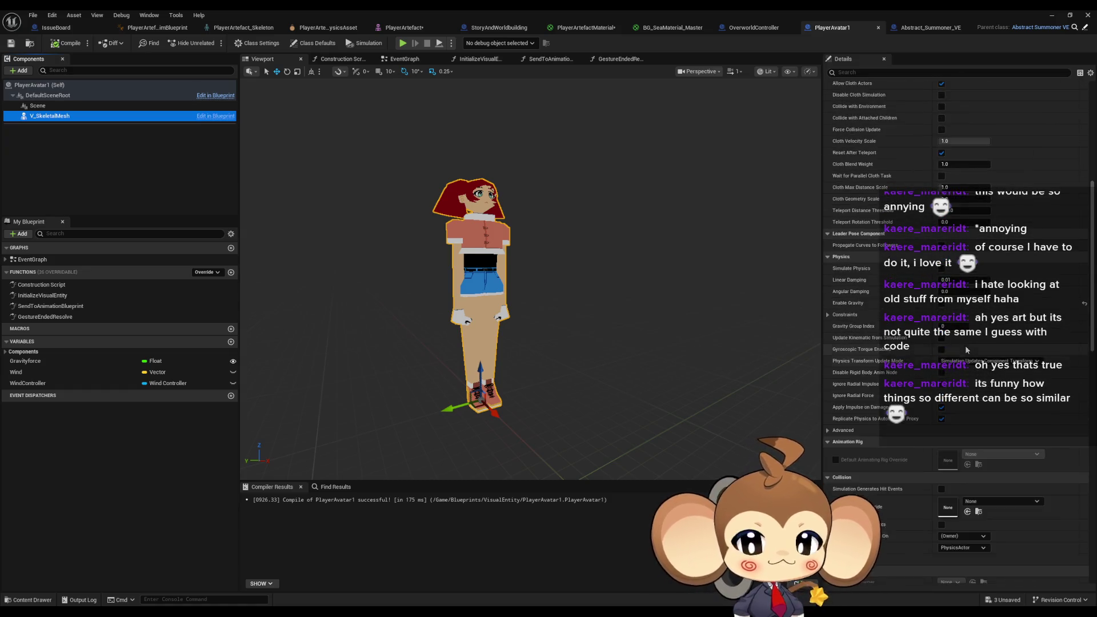
pyautogui.doubleClick(108, 285)
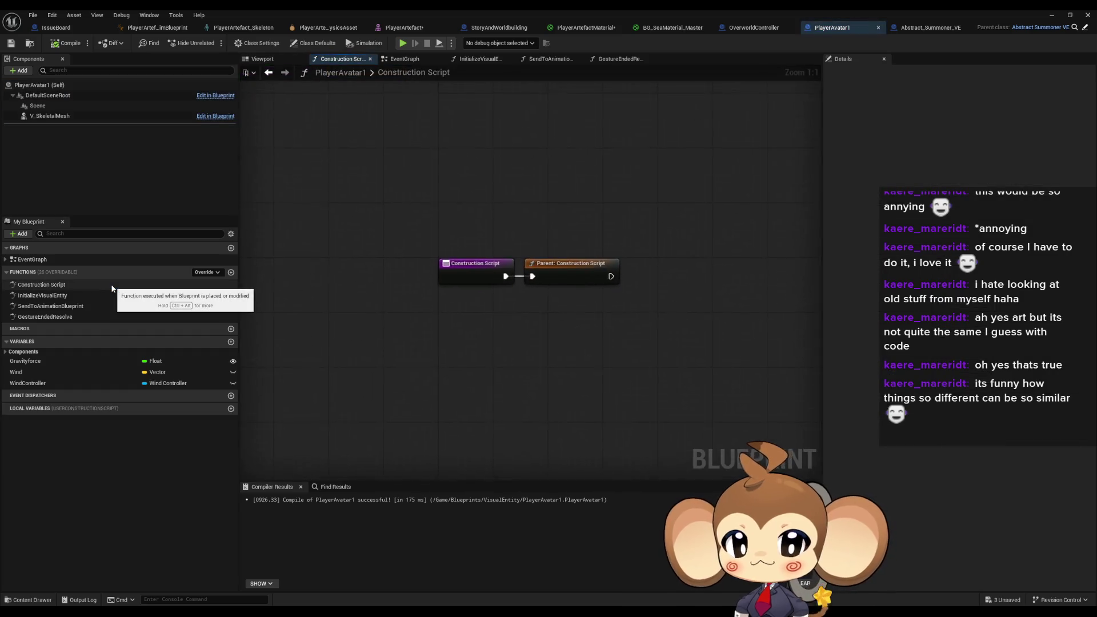
pyautogui.doubleClick(564, 285)
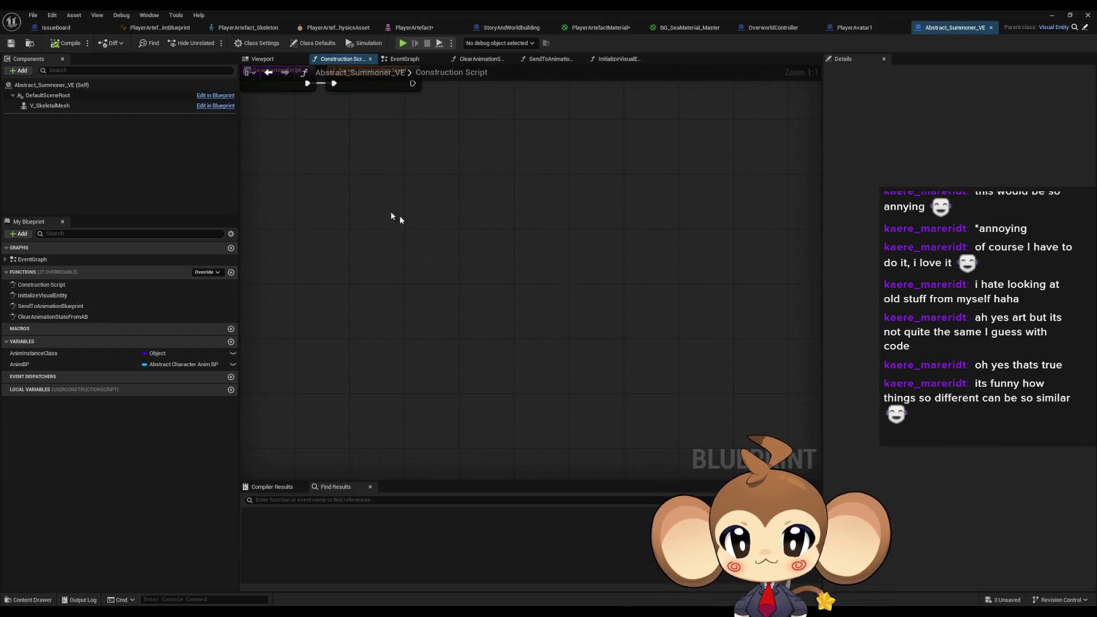
pyautogui.doubleClick(477, 227)
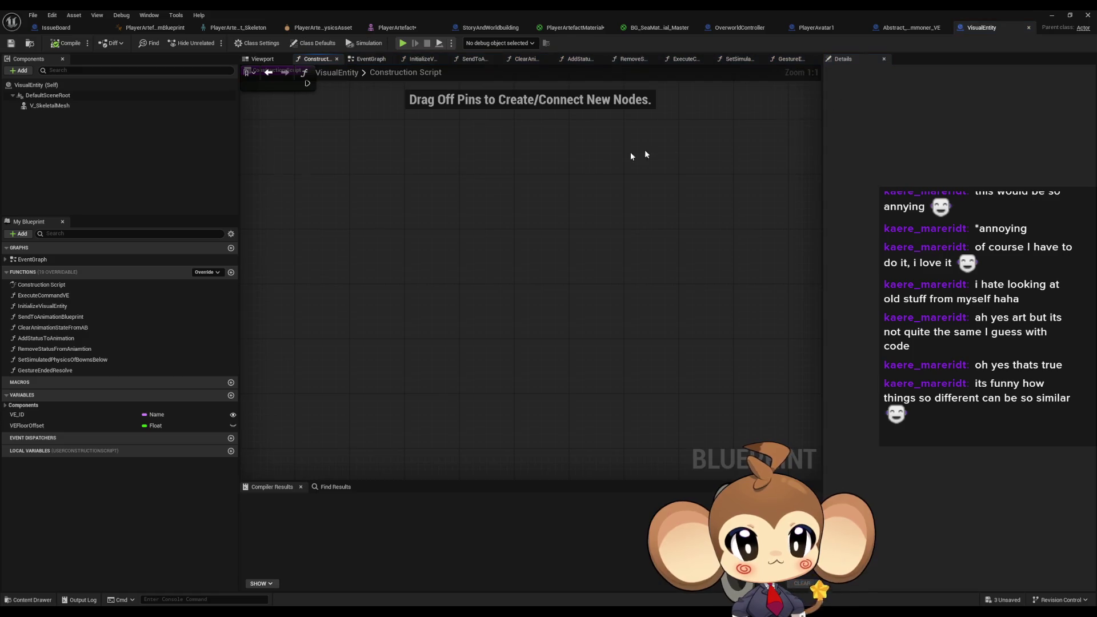
# Step: Compare the Abstract_Summoner_VE and VisualEntity blueprints, then return to PlayerAvatar1
pyautogui.click(914, 28)
pyautogui.click(953, 27)
pyautogui.click(910, 29)
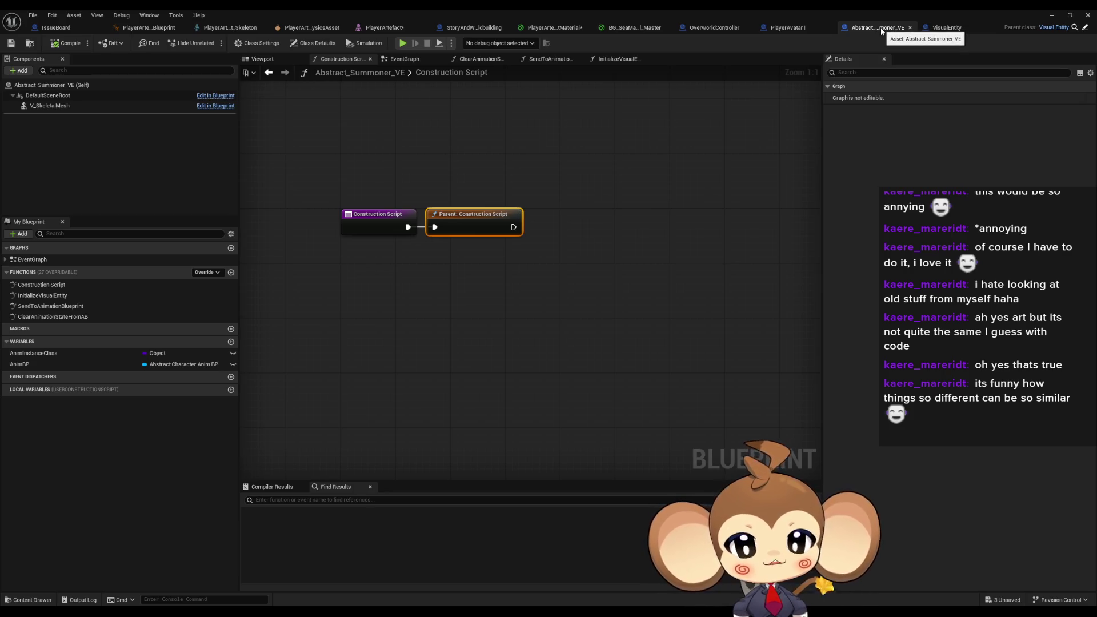
pyautogui.click(947, 27)
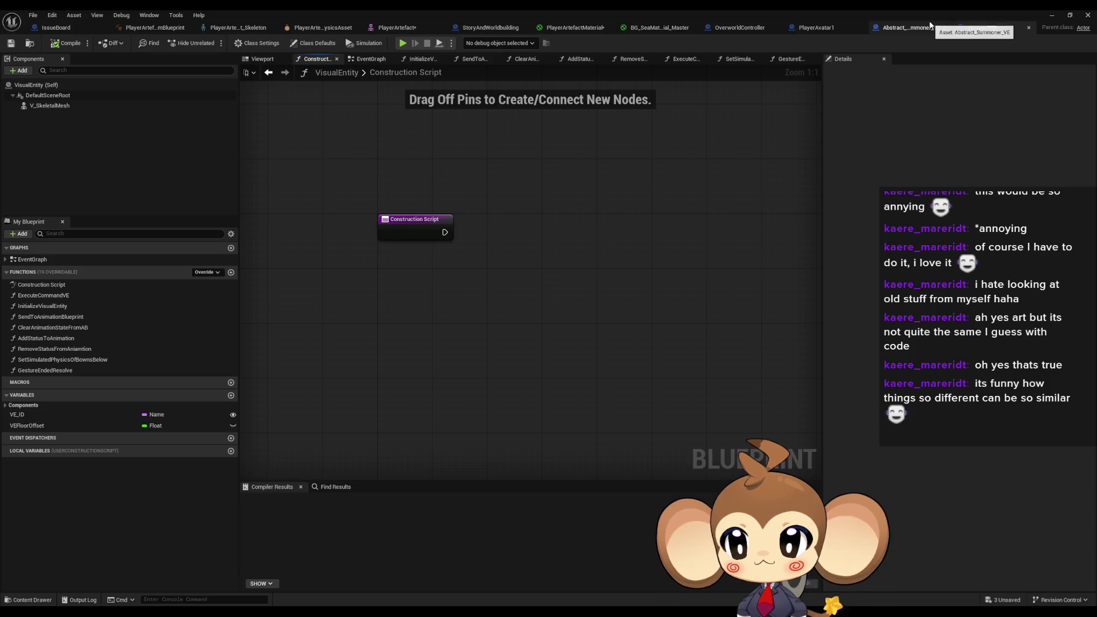
pyautogui.click(896, 29)
pyautogui.click(797, 27)
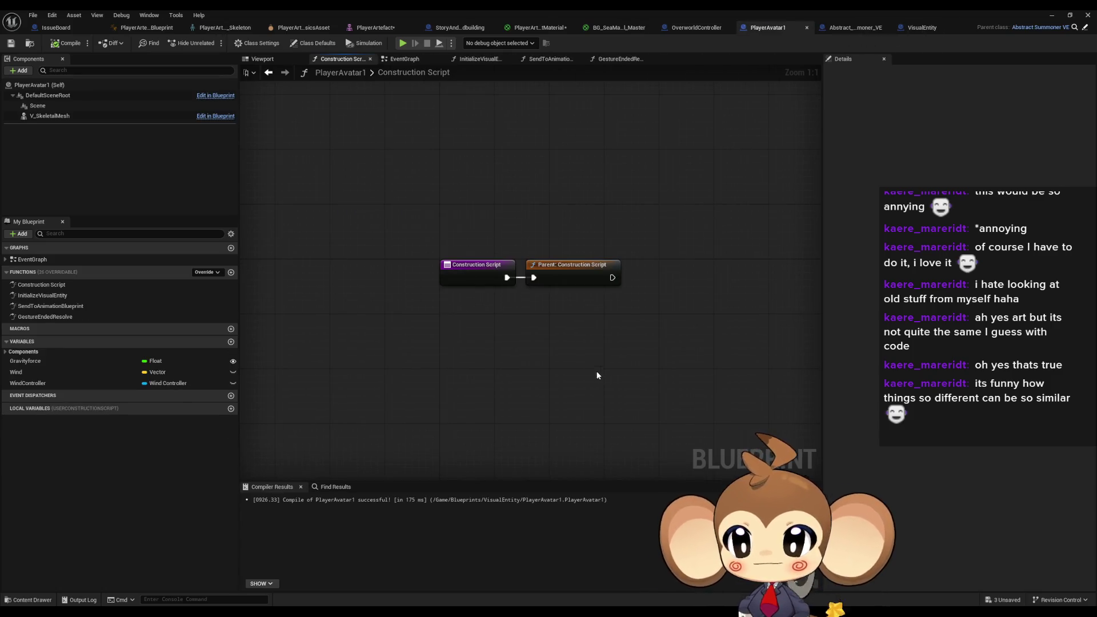
# Step: Check Gravityforce against the parent and show PlayerAvatar1's class defaults (Gravityforce -316.0)
pyautogui.click(37, 361)
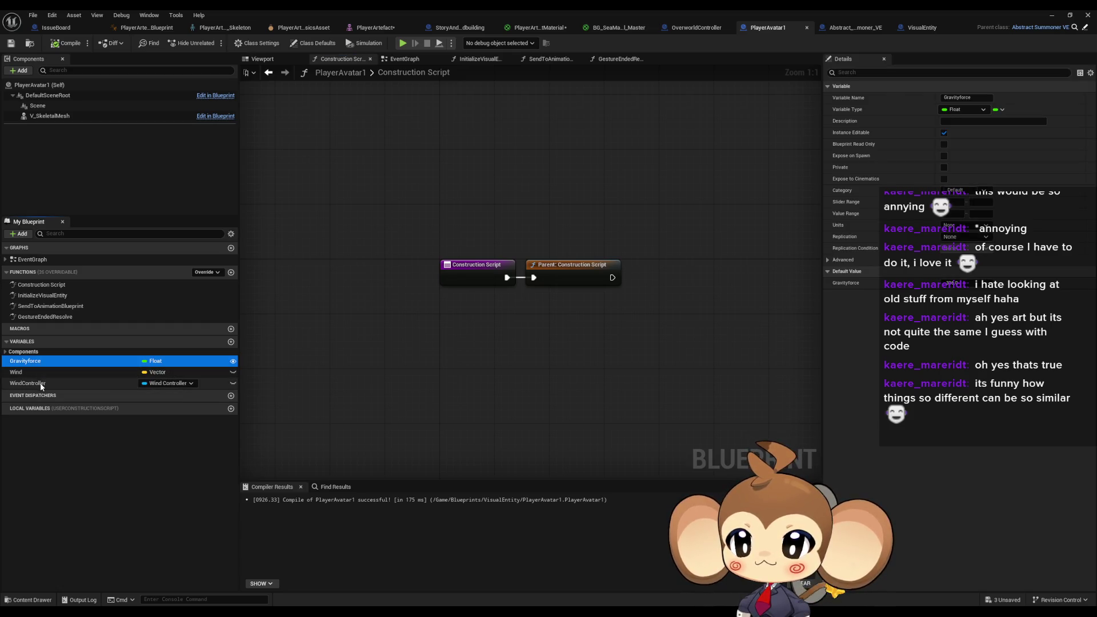
pyautogui.click(871, 28)
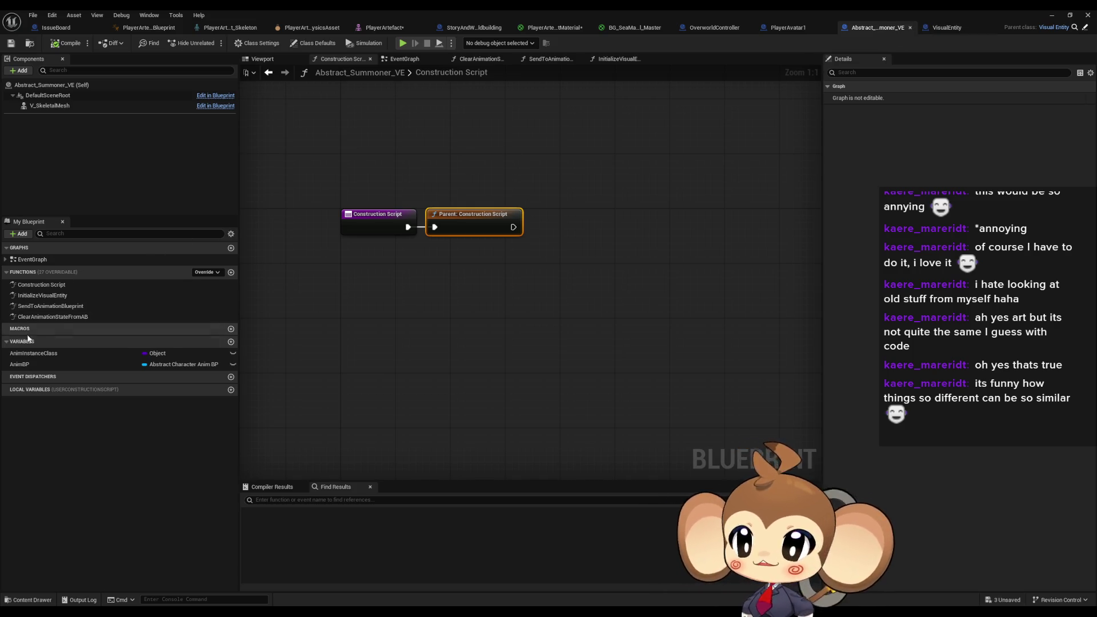
pyautogui.click(785, 30)
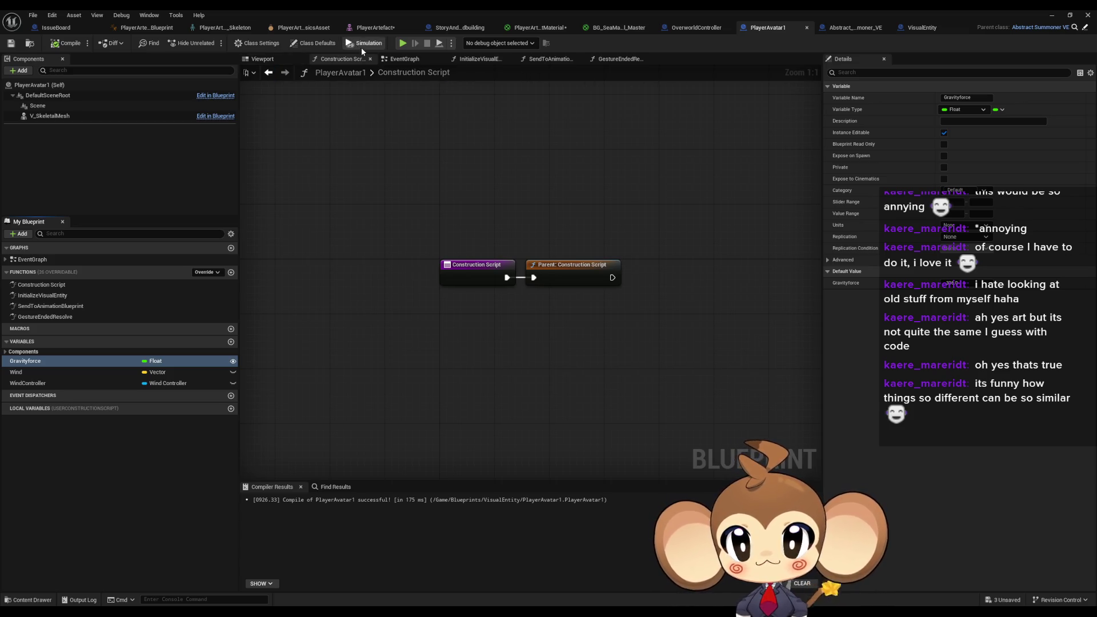
pyautogui.click(318, 45)
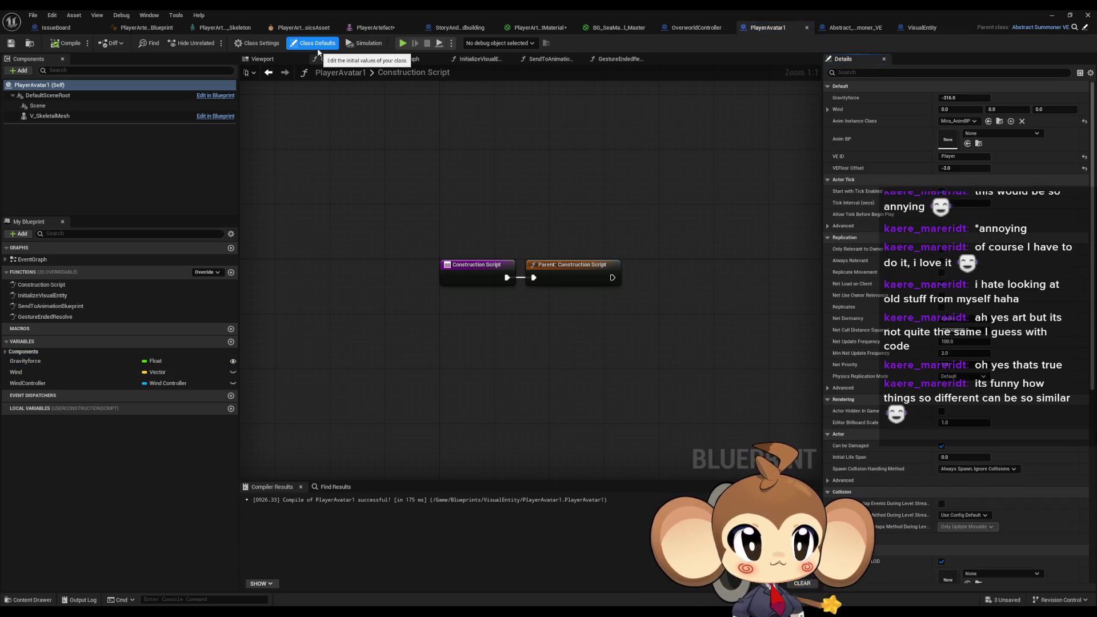
# Step: Set Anim Instance Class to PlayerArtefactAanimBlueprint and recompile PlayerAvatar1 successfully
pyautogui.click(945, 122)
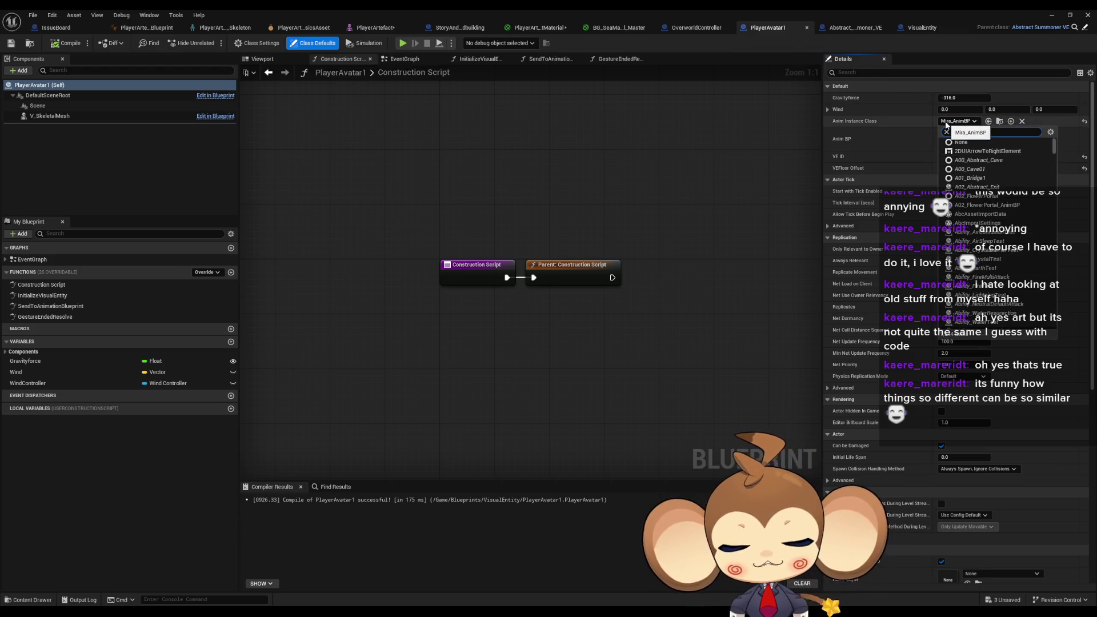
pyautogui.write('arte')
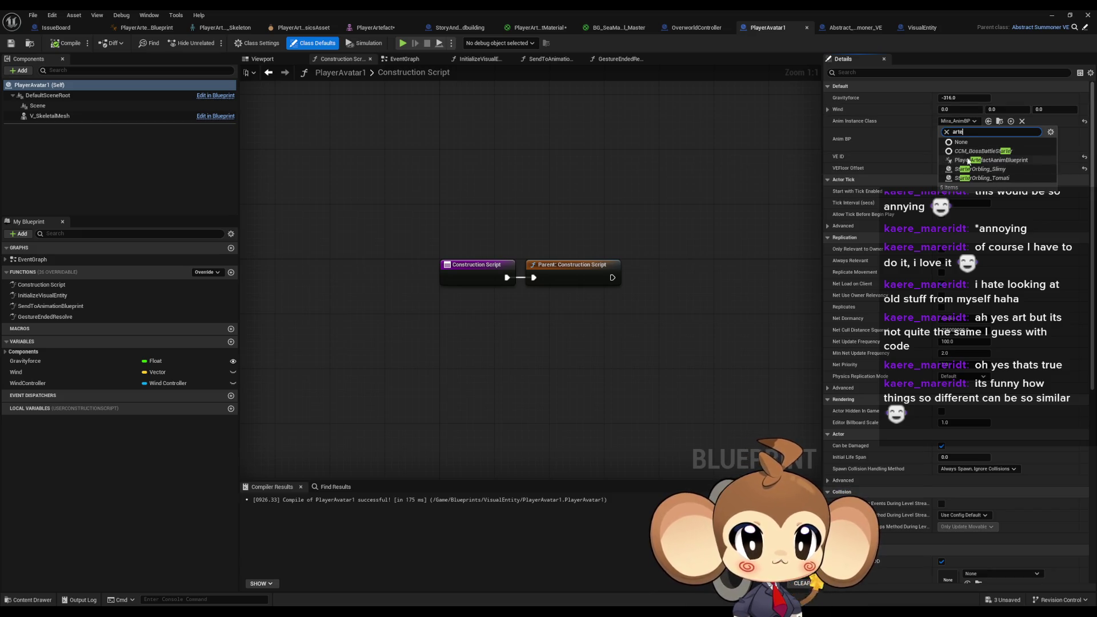
pyautogui.click(981, 161)
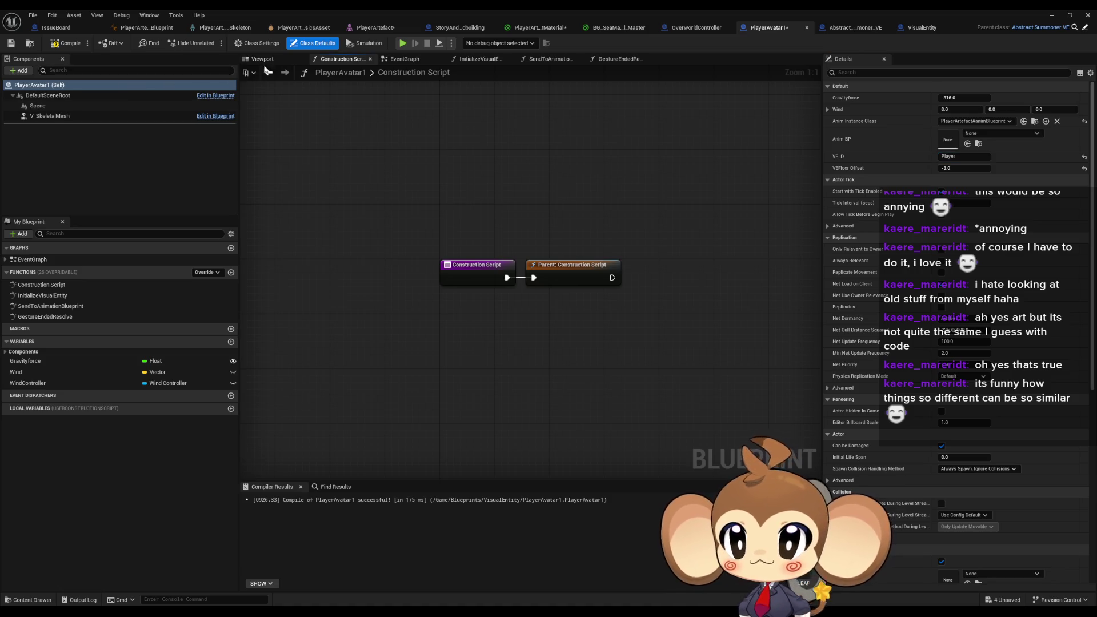
pyautogui.click(262, 59)
pyautogui.click(82, 45)
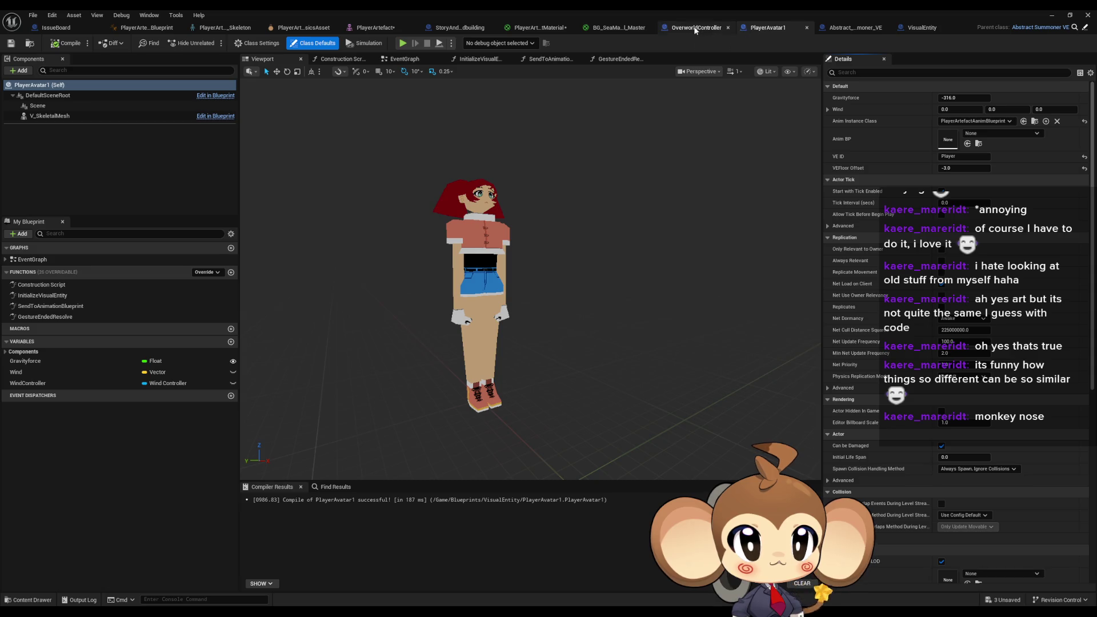
# Step: Open the original PlayerAvatar blueprint from the VisualEntity folder and pan to its InitializeVisualEntity nodes
pyautogui.doubleClick(530, 9)
pyautogui.moveTo(610, 187)
pyautogui.mouseDown()
pyautogui.moveTo(511, 191)
pyautogui.moveTo(464, 117)
pyautogui.mouseUp()
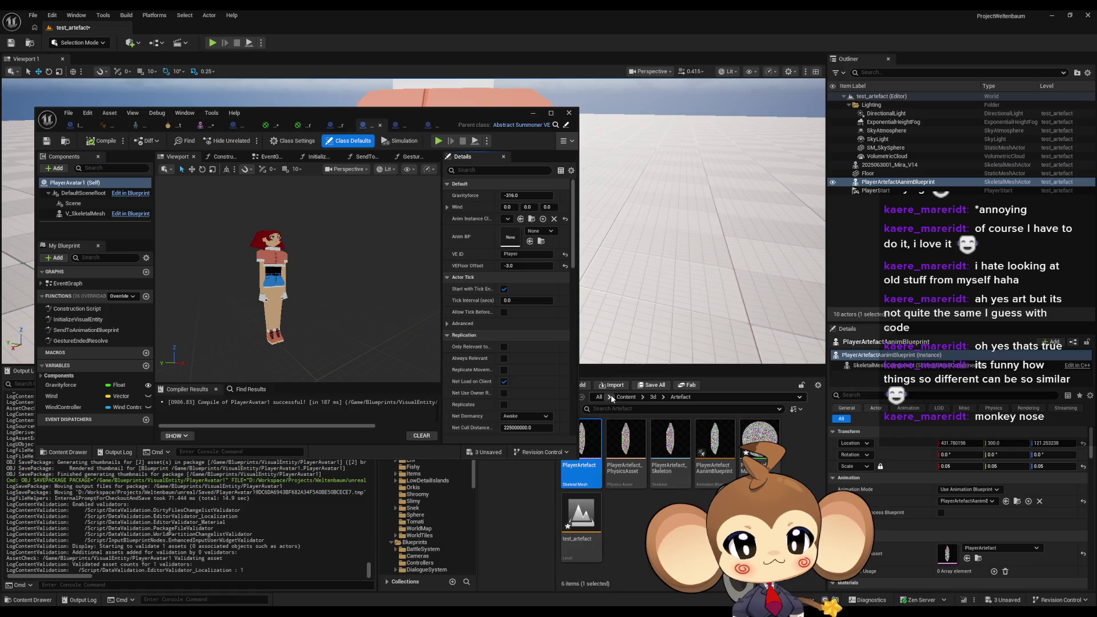
pyautogui.click(566, 125)
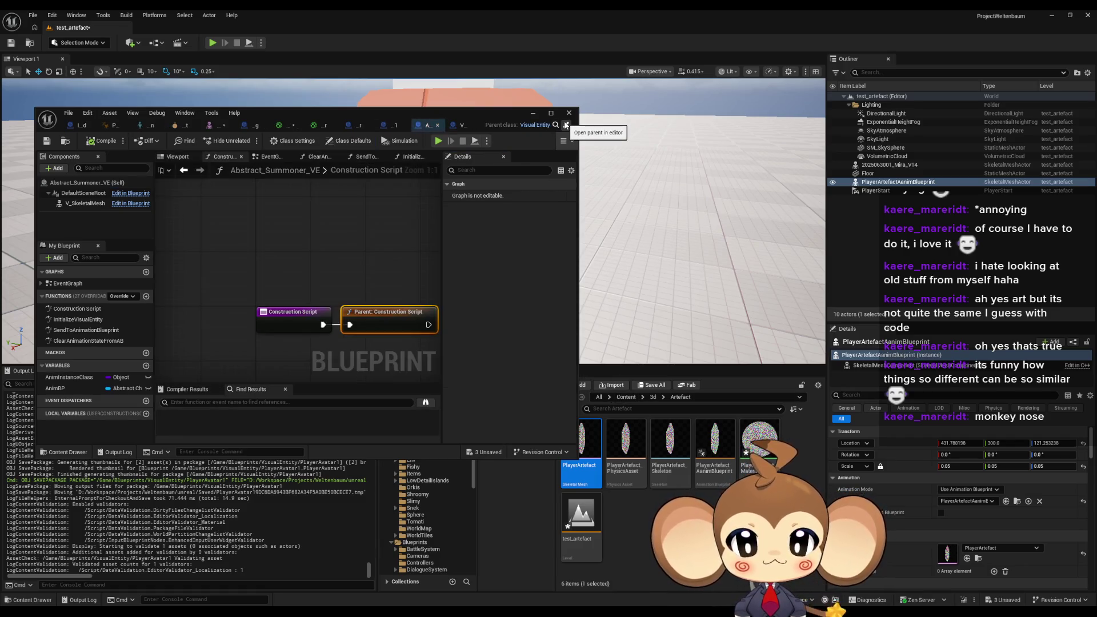
pyautogui.click(700, 398)
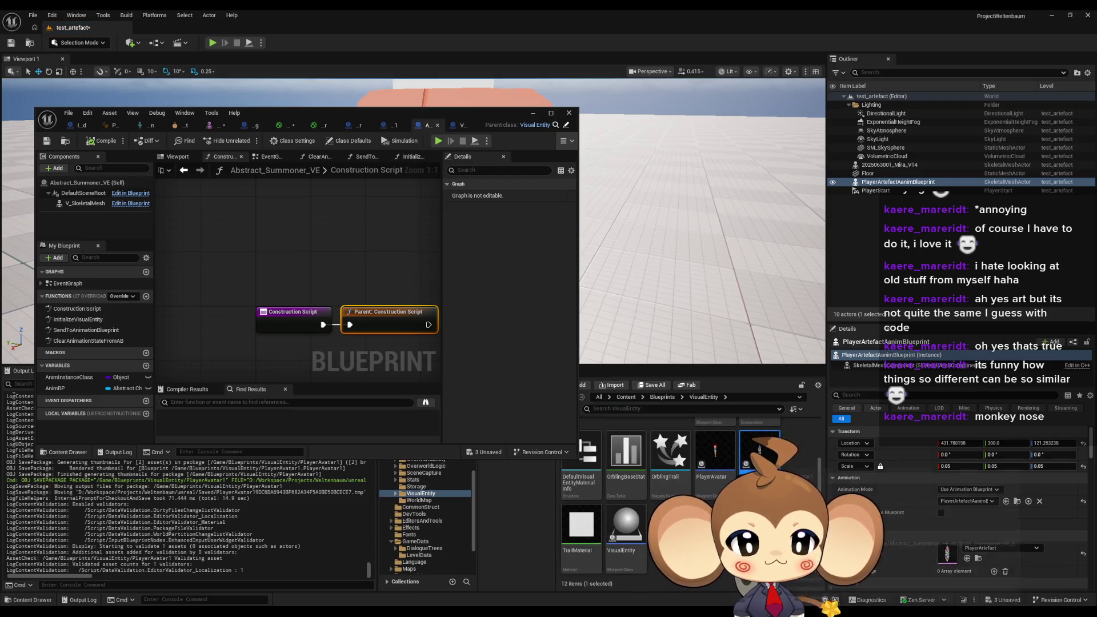
pyautogui.doubleClick(711, 464)
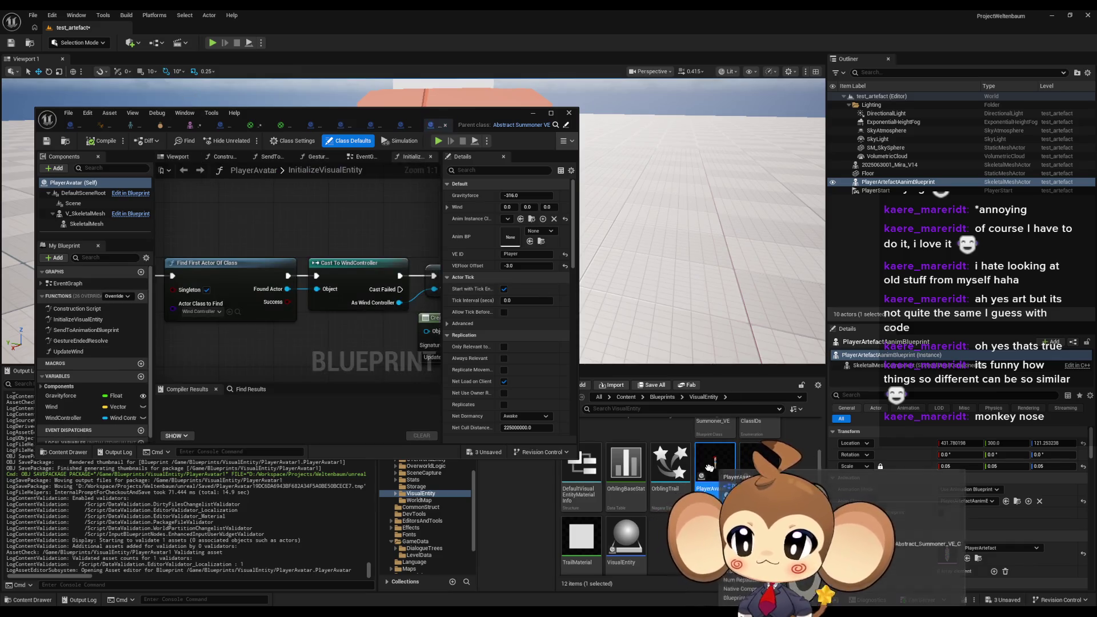
pyautogui.doubleClick(327, 117)
pyautogui.scroll(-2, 506, 358)
pyautogui.moveTo(518, 350); pyautogui.dragTo(617, 311)
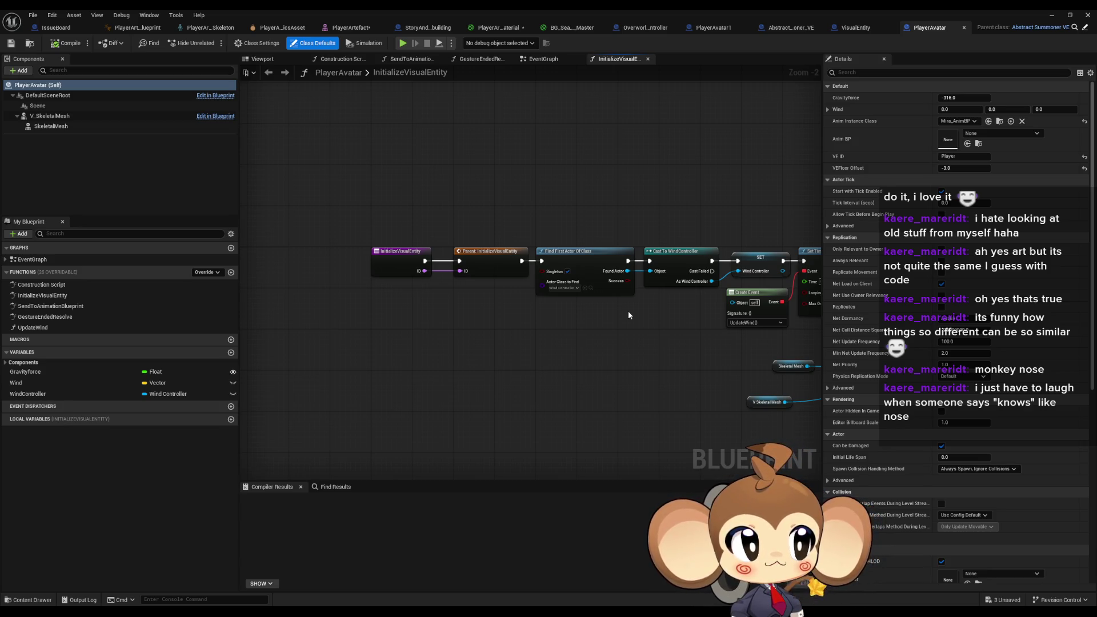
# Step: Flip between the PlayerAvatar and PlayerAvatar1 blueprints to compare their graphs
pyautogui.click(857, 28)
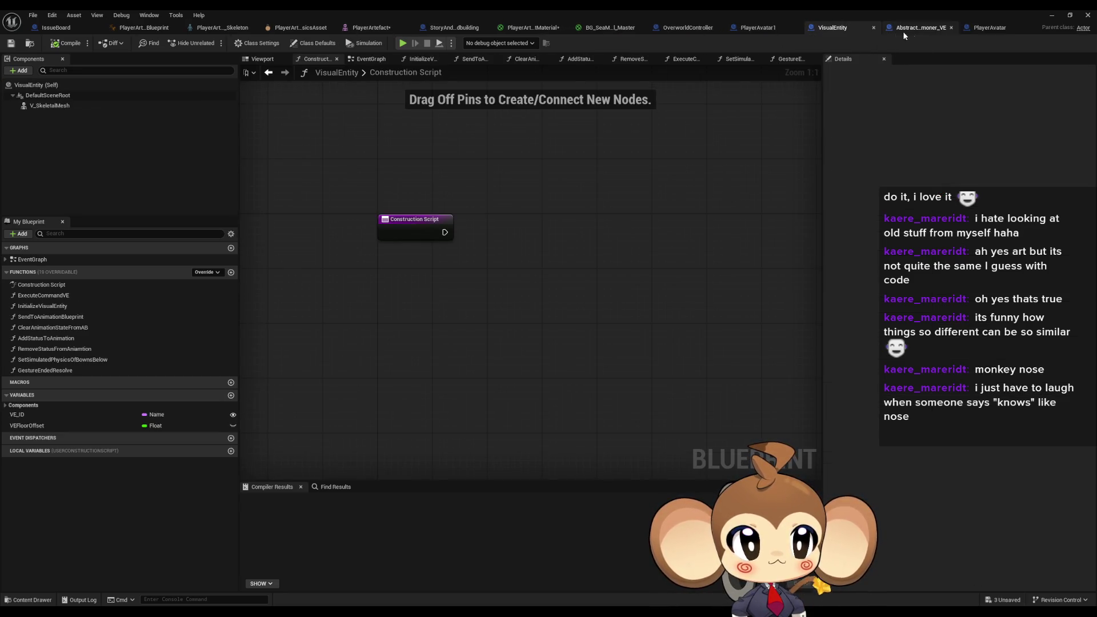
pyautogui.click(882, 30)
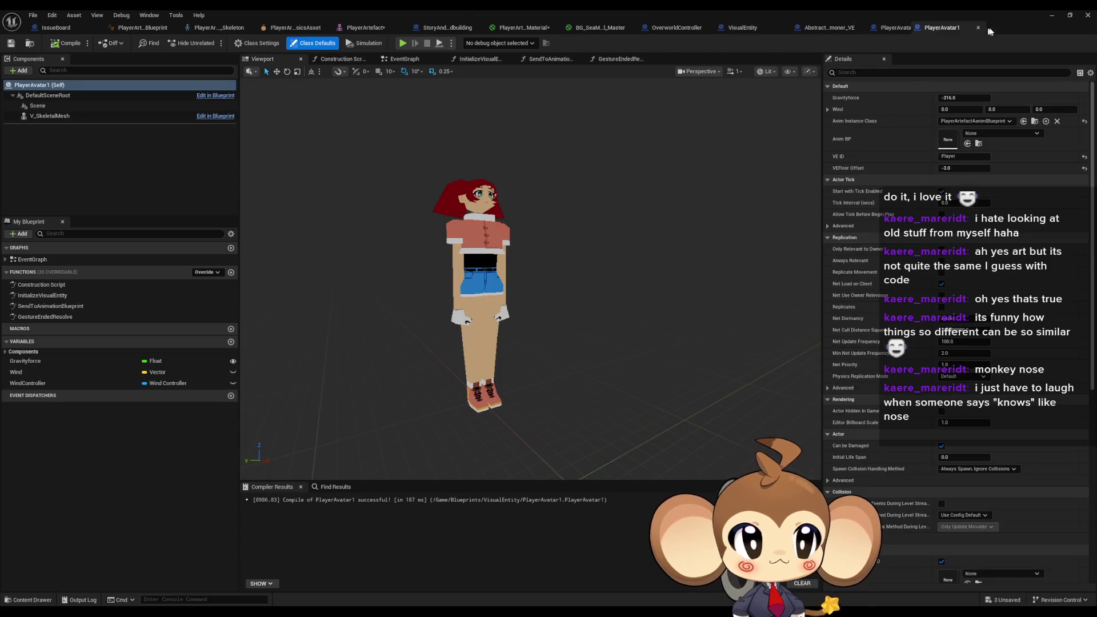
pyautogui.click(870, 31)
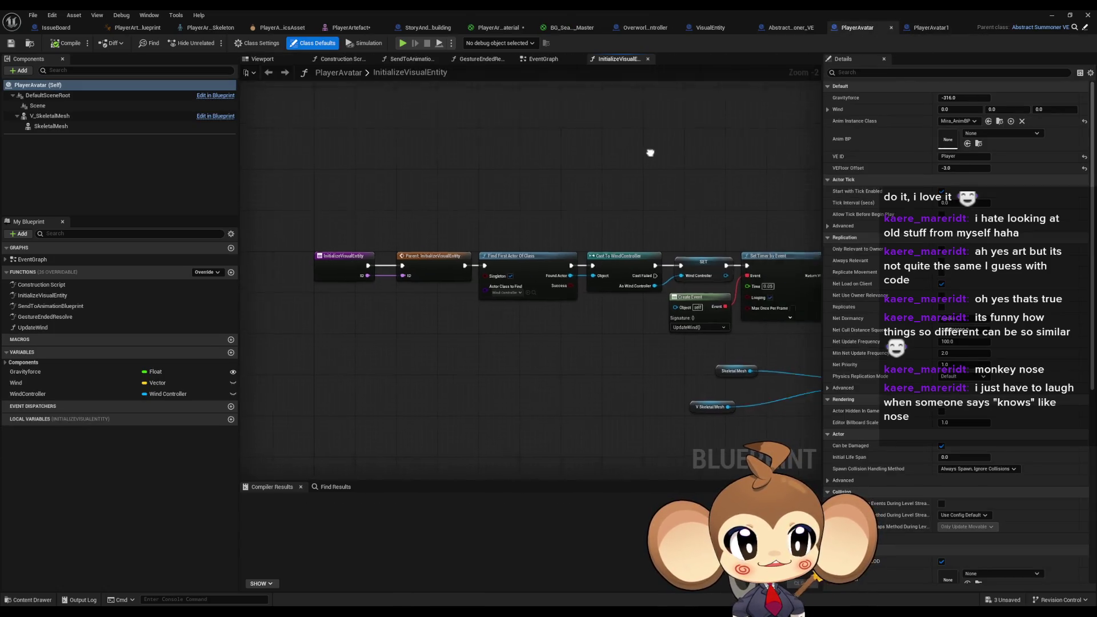
pyautogui.click(926, 30)
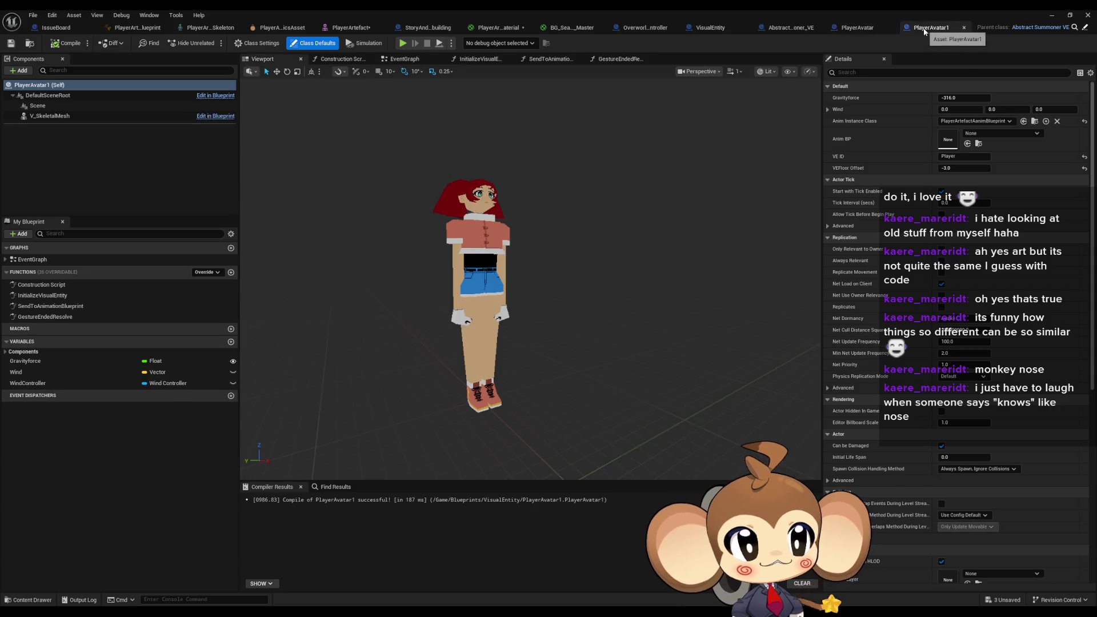
pyautogui.click(857, 28)
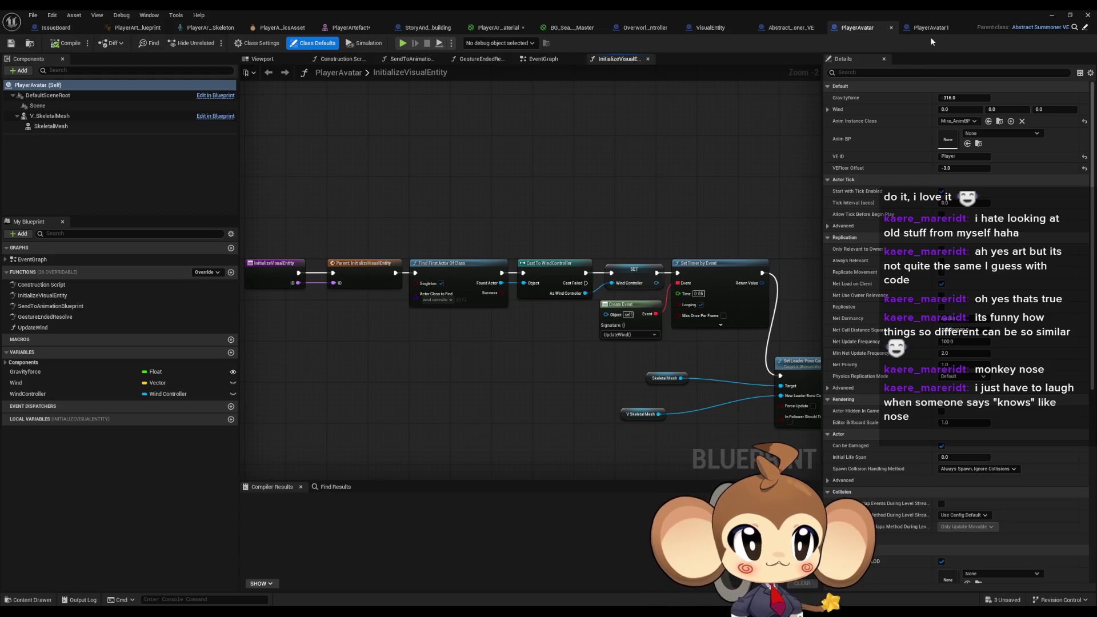
pyautogui.click(929, 29)
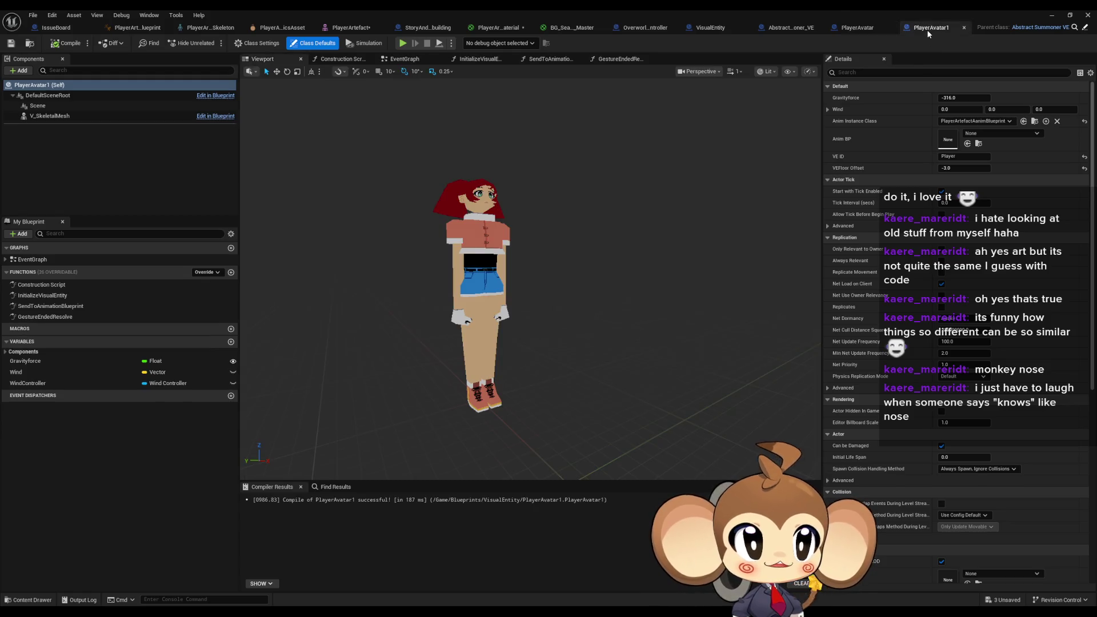
pyautogui.click(864, 30)
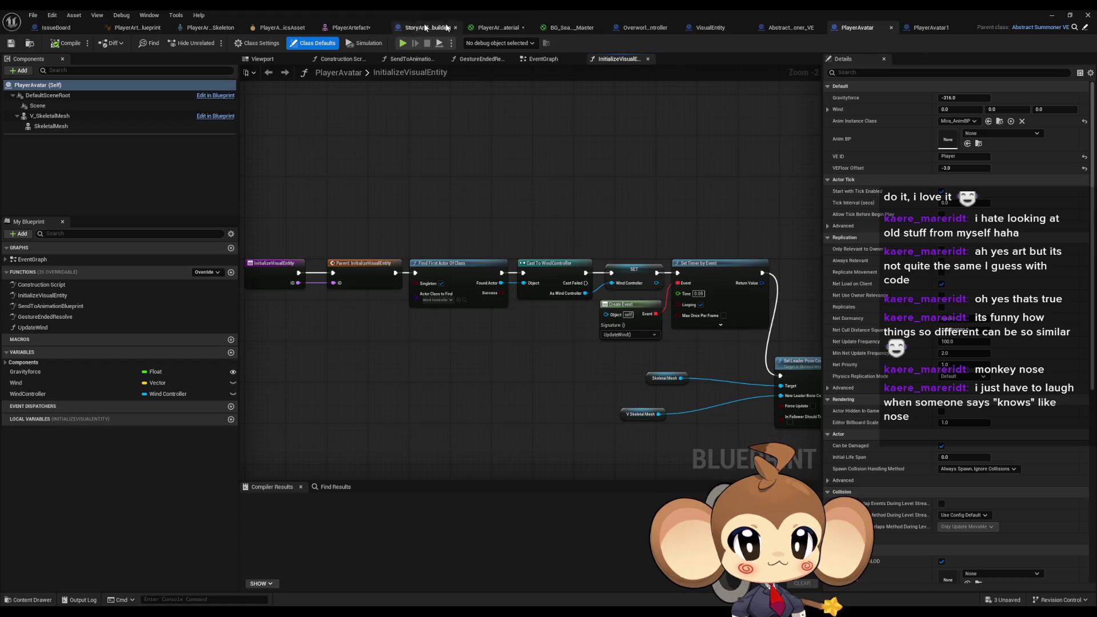
pyautogui.click(929, 28)
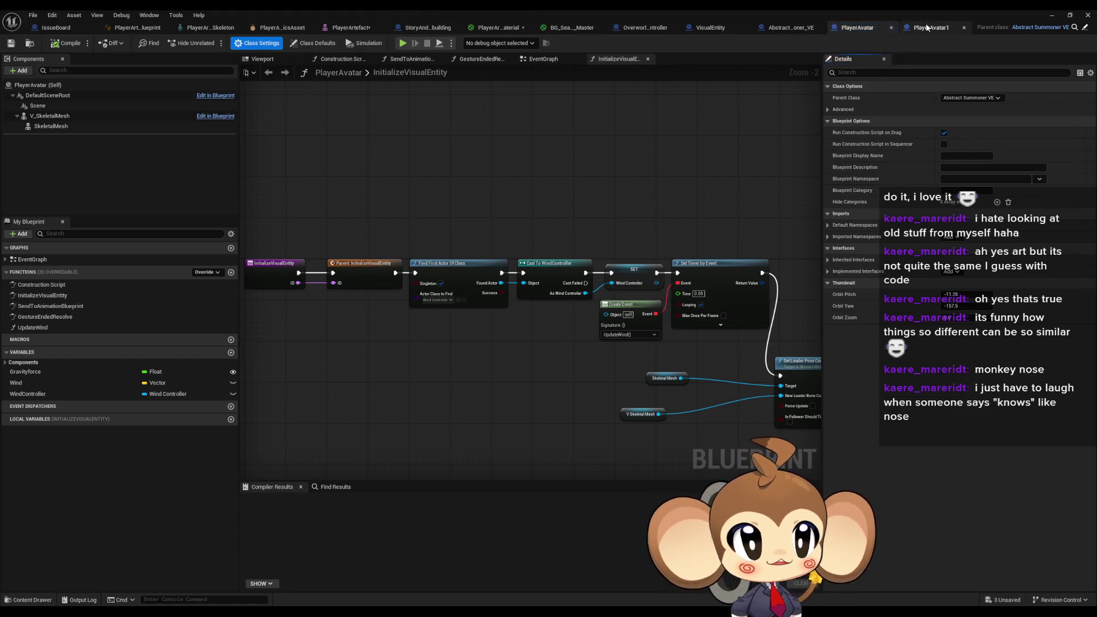
# Step: Review PlayerAvatar1's class settings, advanced options and Scene component variable
pyautogui.click(262, 45)
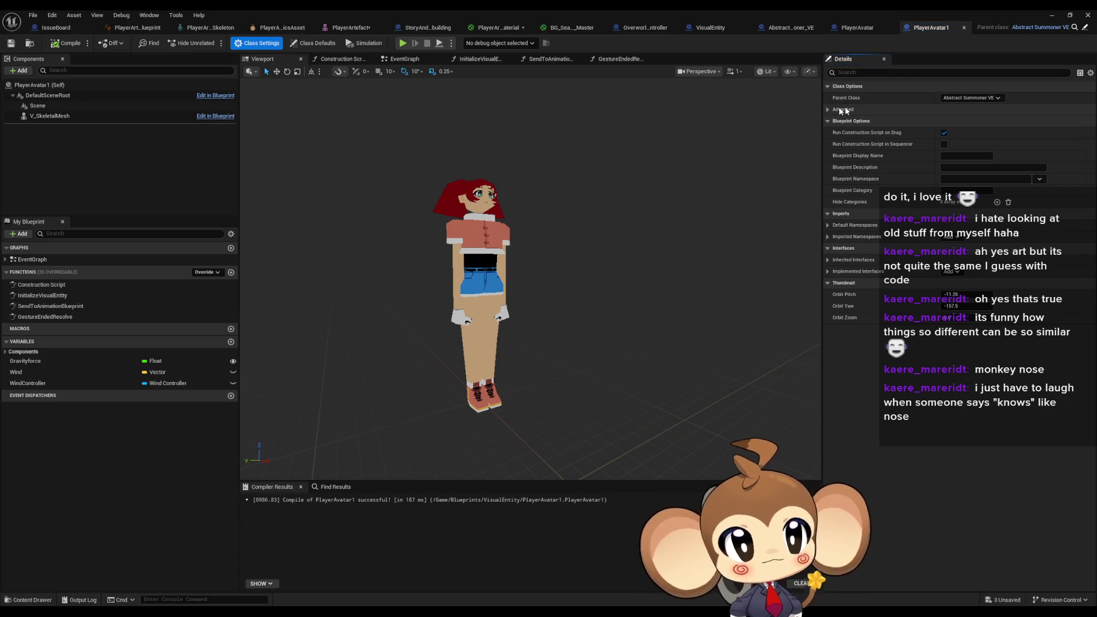
pyautogui.click(828, 108)
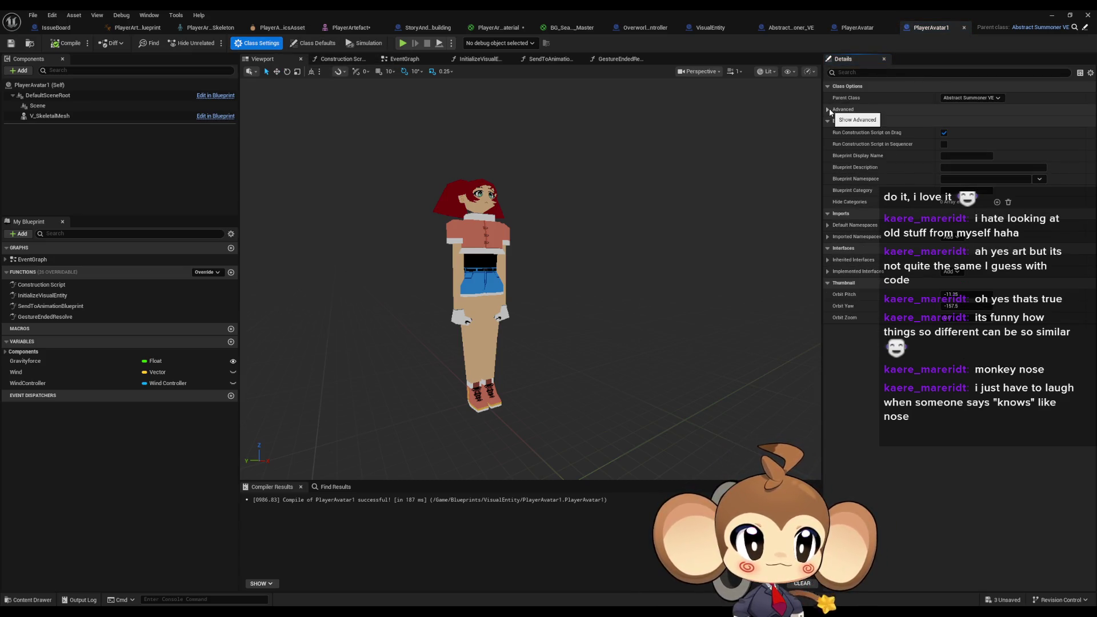
pyautogui.click(828, 108)
pyautogui.click(860, 28)
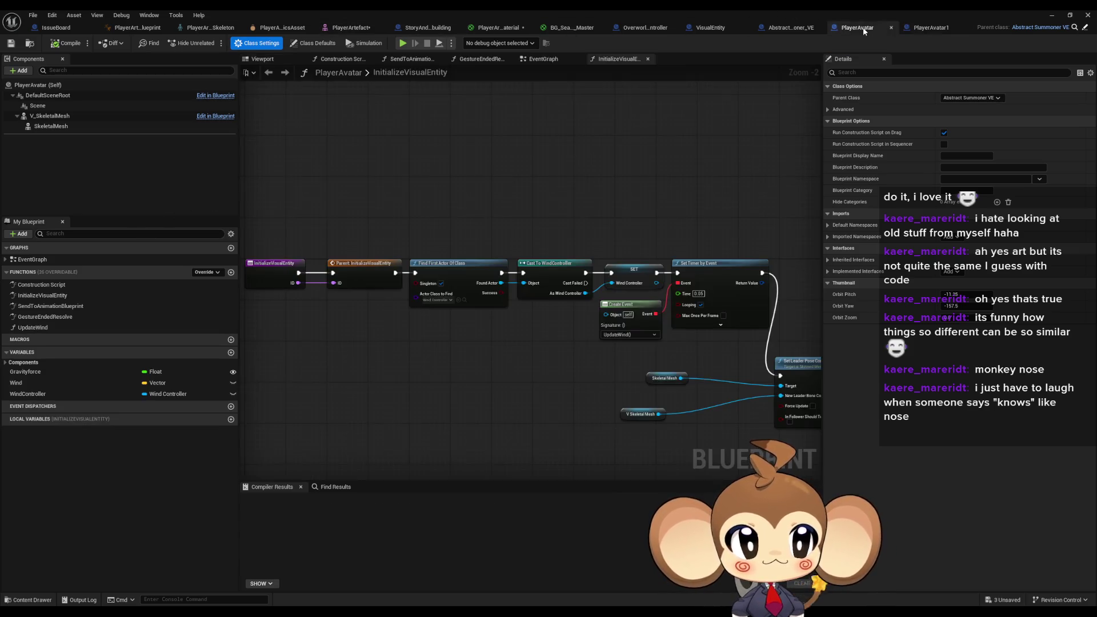
pyautogui.click(930, 28)
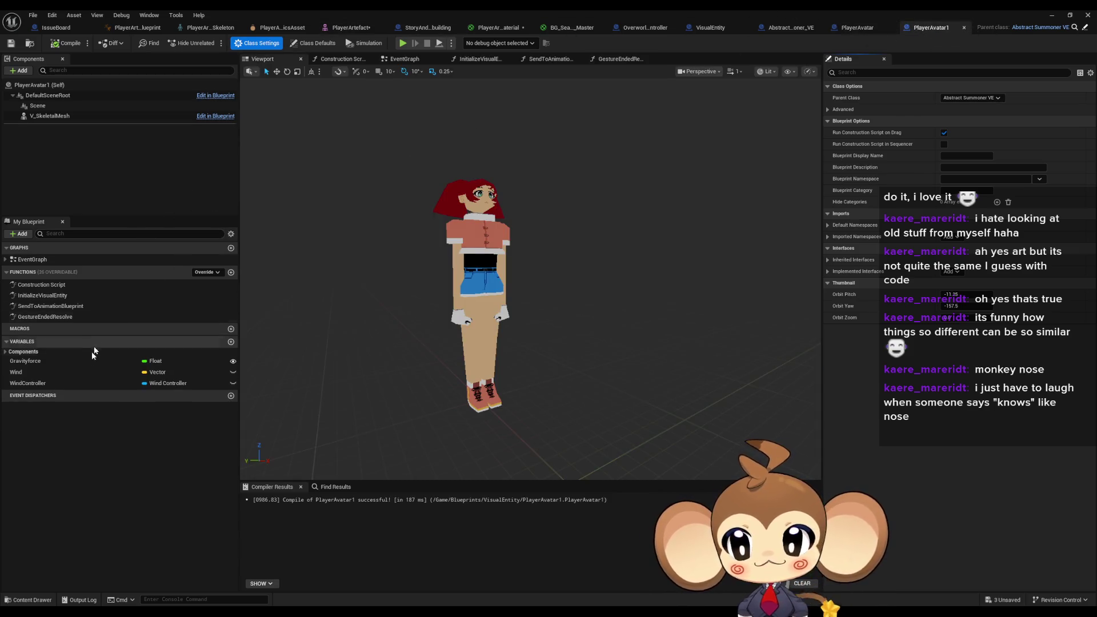
pyautogui.click(6, 352)
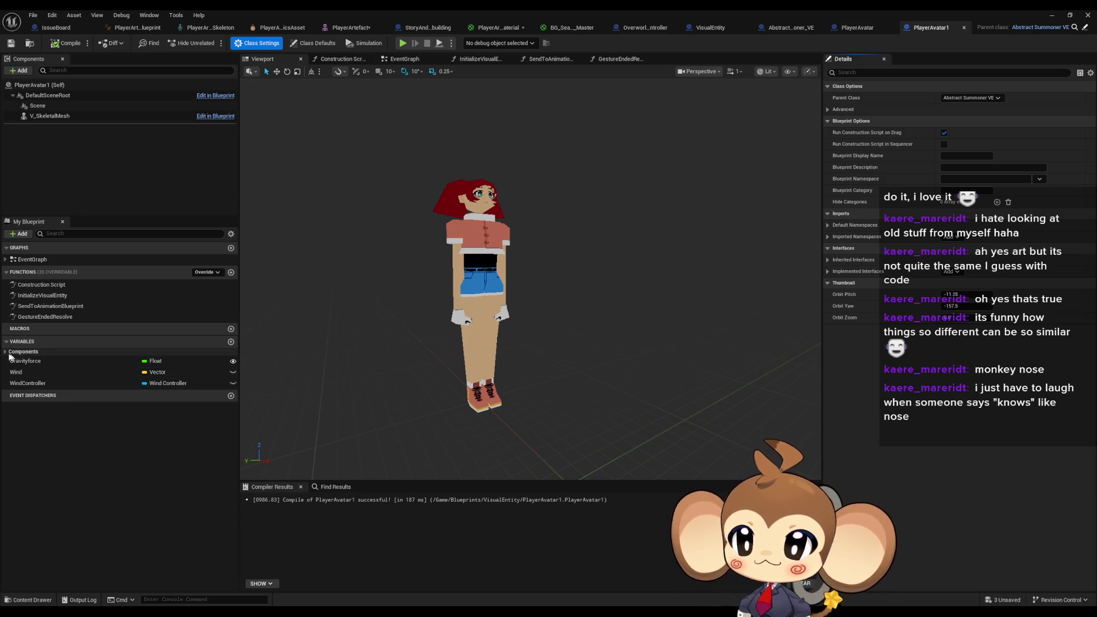
pyautogui.click(12, 359)
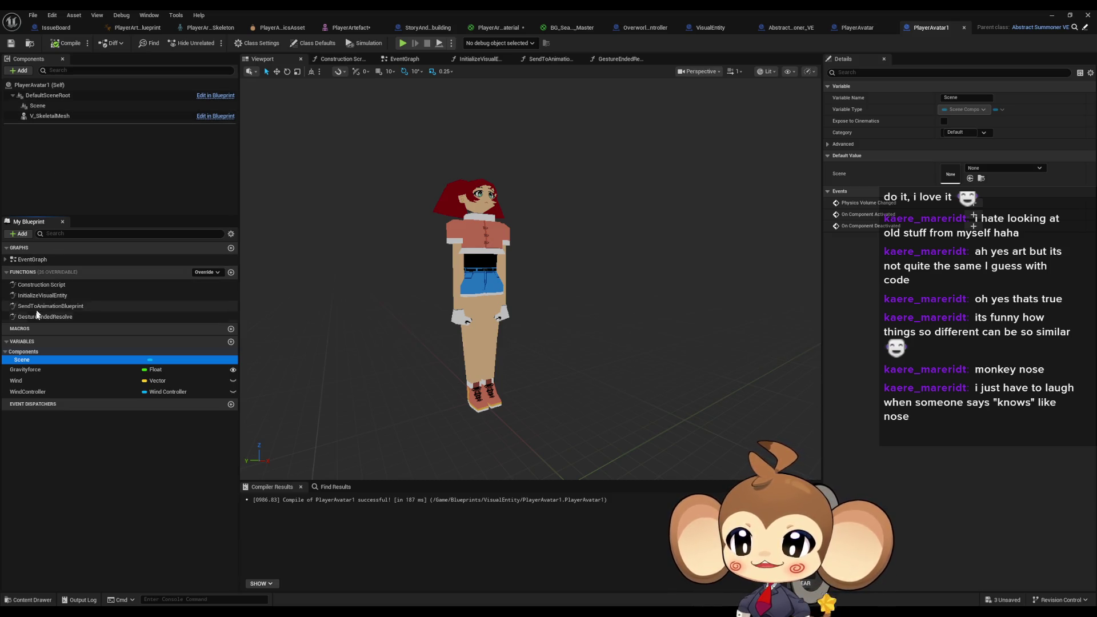
# Step: Open PlayerAvatar1's Construction Script and compare its V_SkeletalMesh with PlayerAvatar's
pyautogui.doubleClick(36, 318)
pyautogui.doubleClick(37, 306)
pyautogui.doubleClick(43, 293)
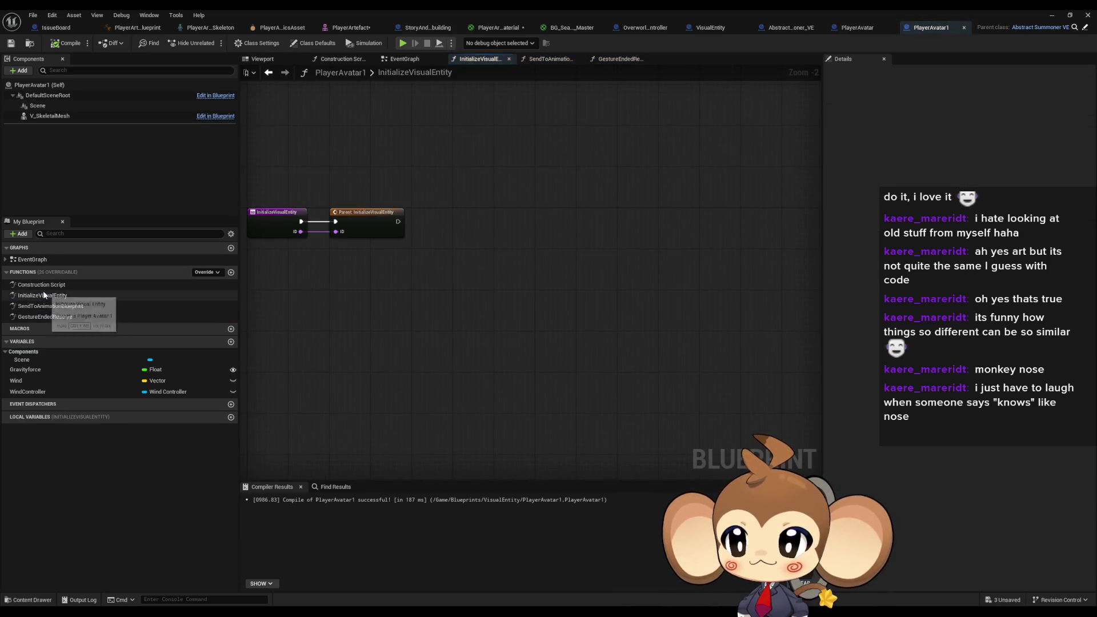
pyautogui.doubleClick(43, 286)
pyautogui.click(73, 117)
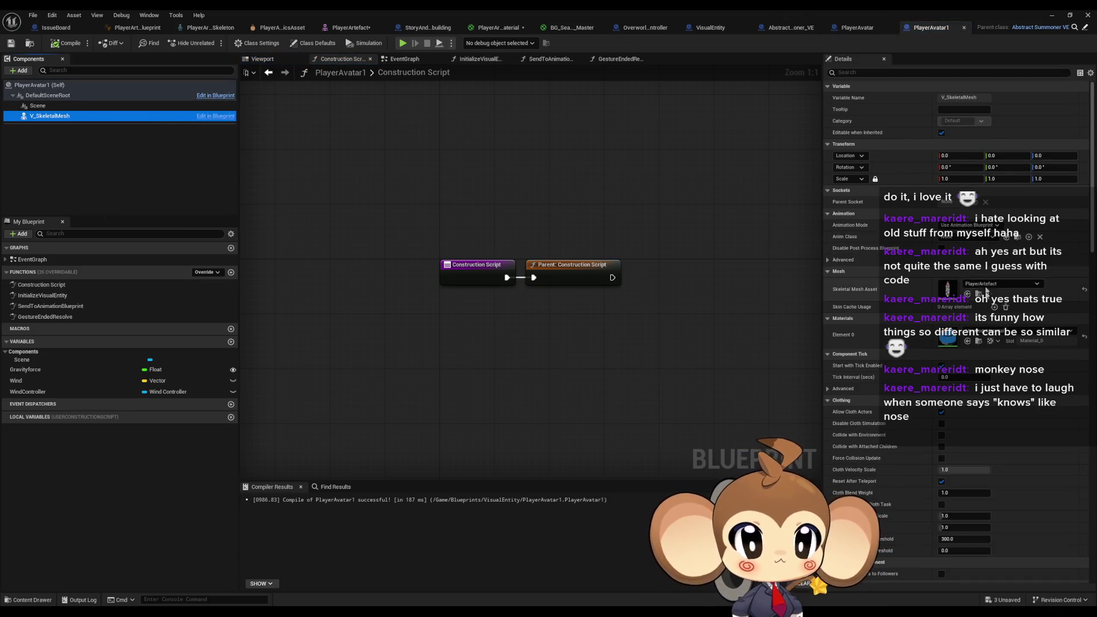
pyautogui.click(857, 28)
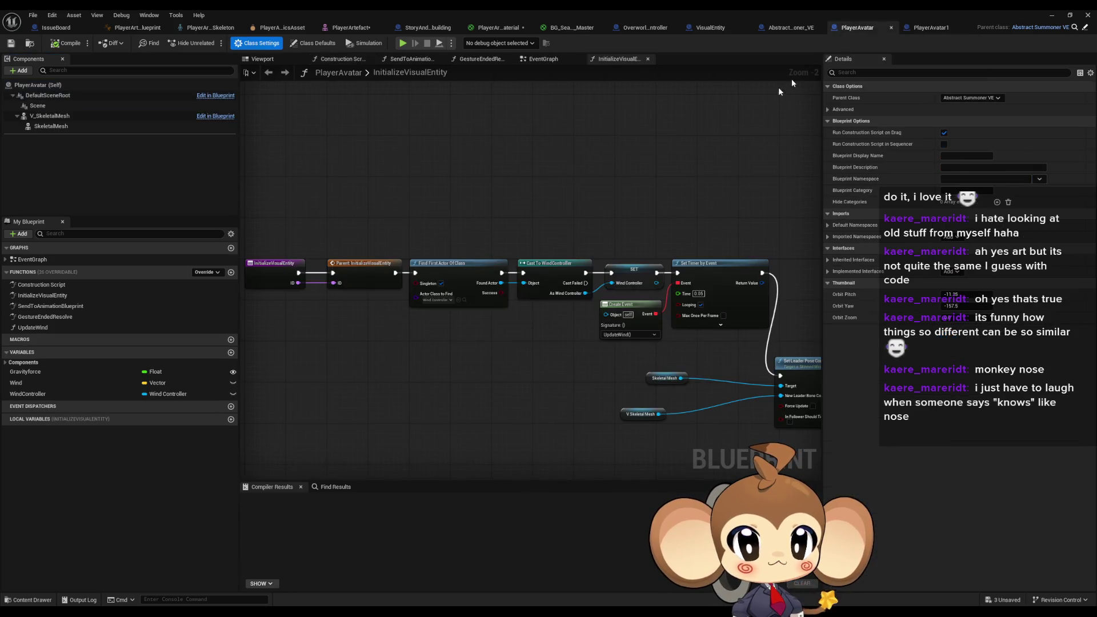
pyautogui.click(52, 116)
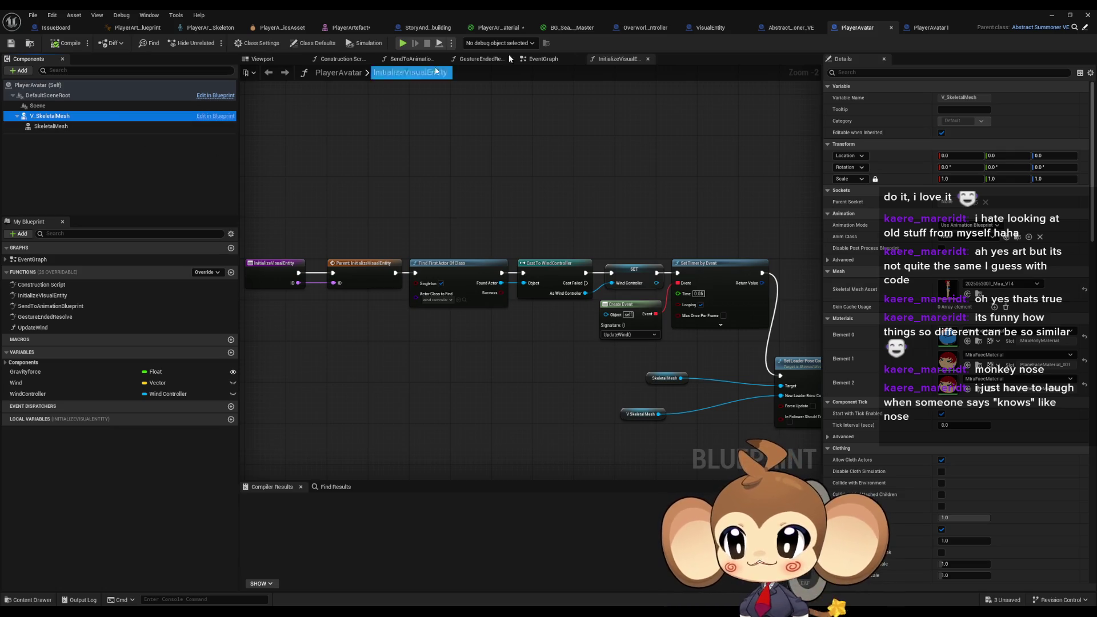
pyautogui.click(937, 29)
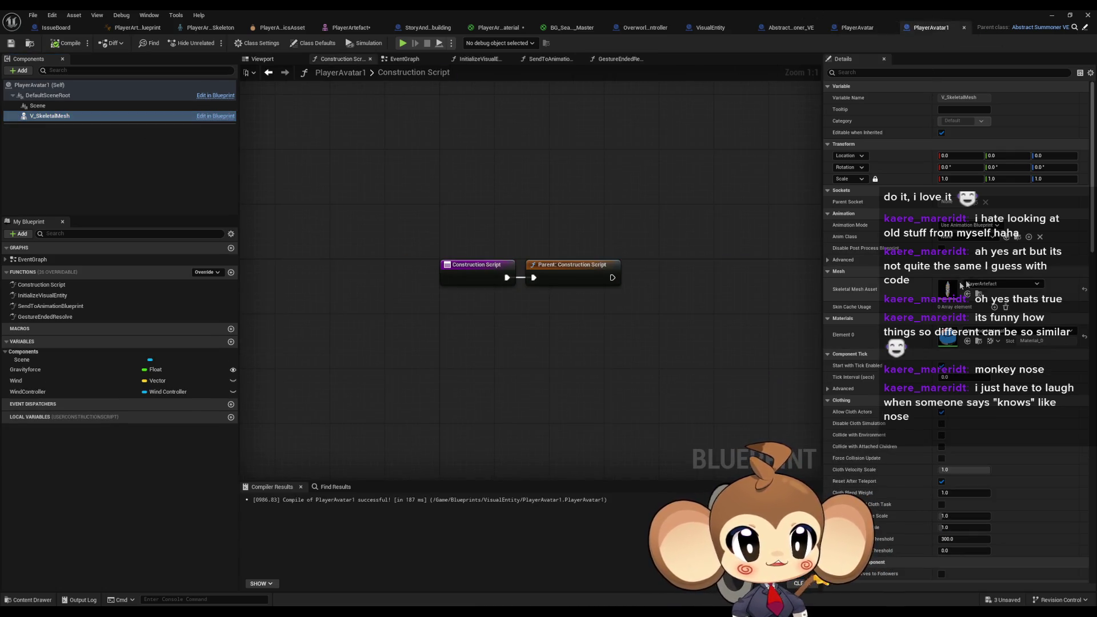
# Step: Compile PlayerAvatar1 and look over its mesh in the viewport preview
pyautogui.click(273, 61)
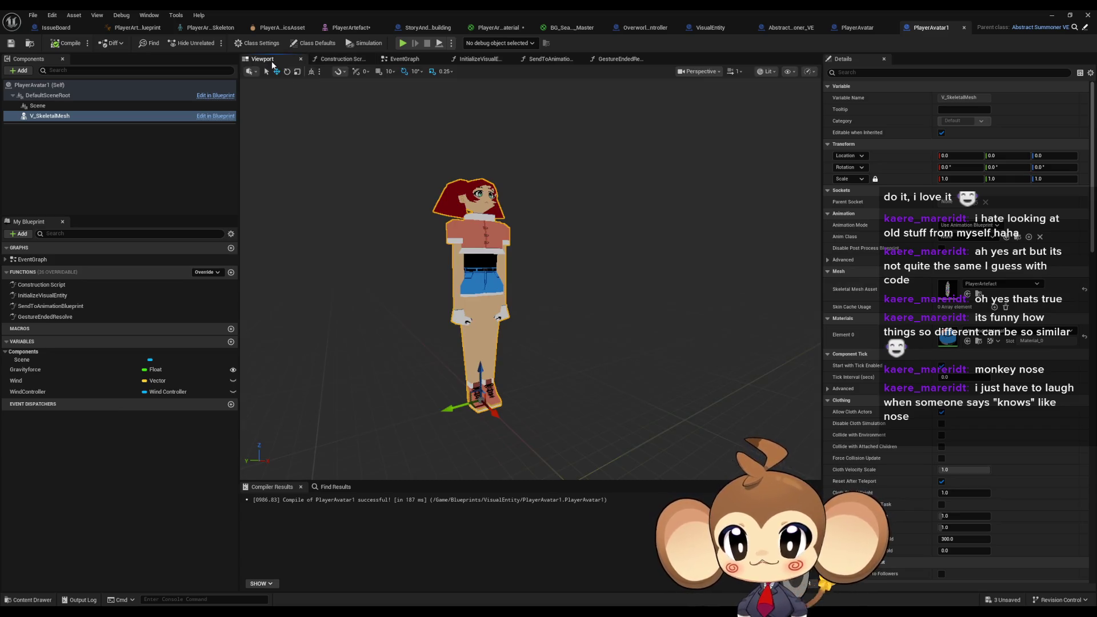
pyautogui.click(65, 48)
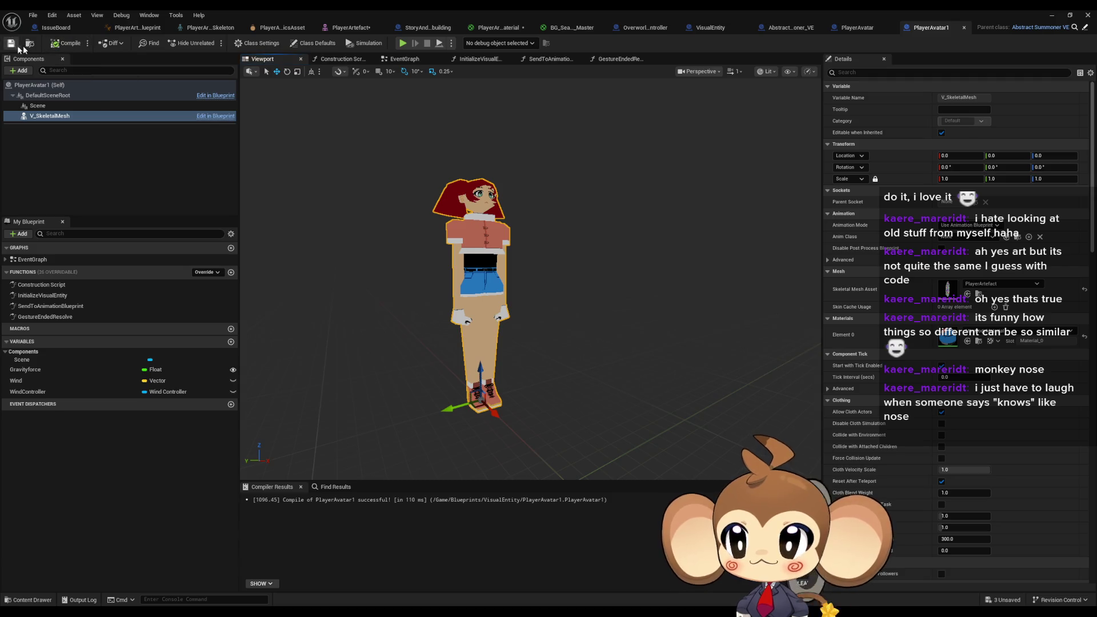
pyautogui.moveTo(511, 222)
pyautogui.mouseDown()
pyautogui.moveTo(492, 240)
pyautogui.moveTo(503, 286)
pyautogui.moveTo(489, 243)
pyautogui.mouseUp()
# Step: Save all assets and close the PlayerAvatar1 blueprint tab
pyautogui.click(73, 148)
pyautogui.click(77, 116)
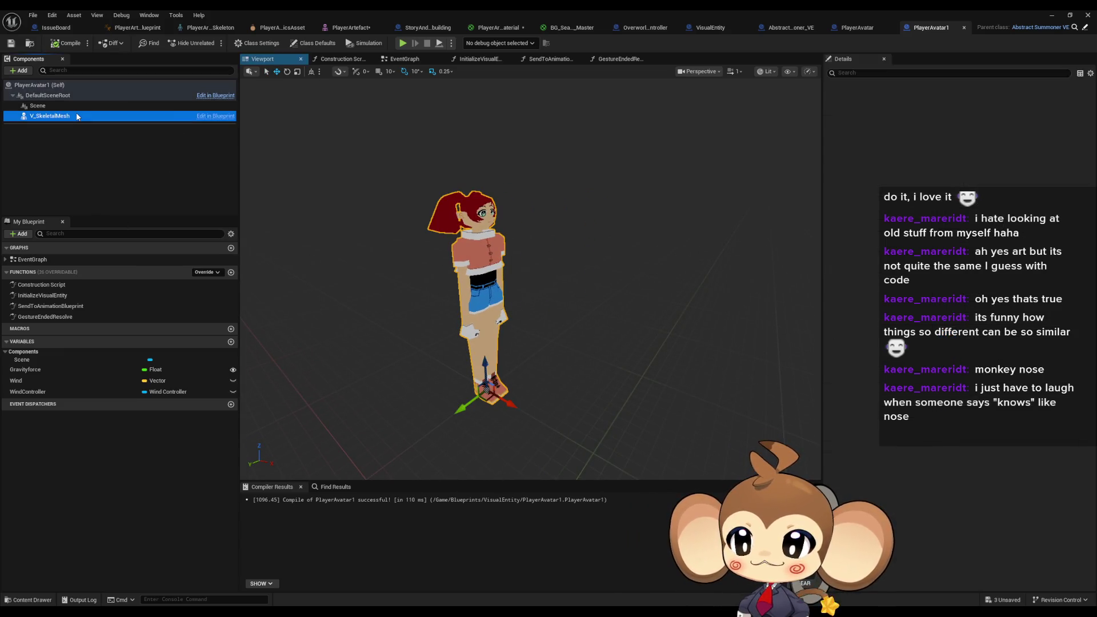
pyautogui.click(38, 15)
pyautogui.click(75, 79)
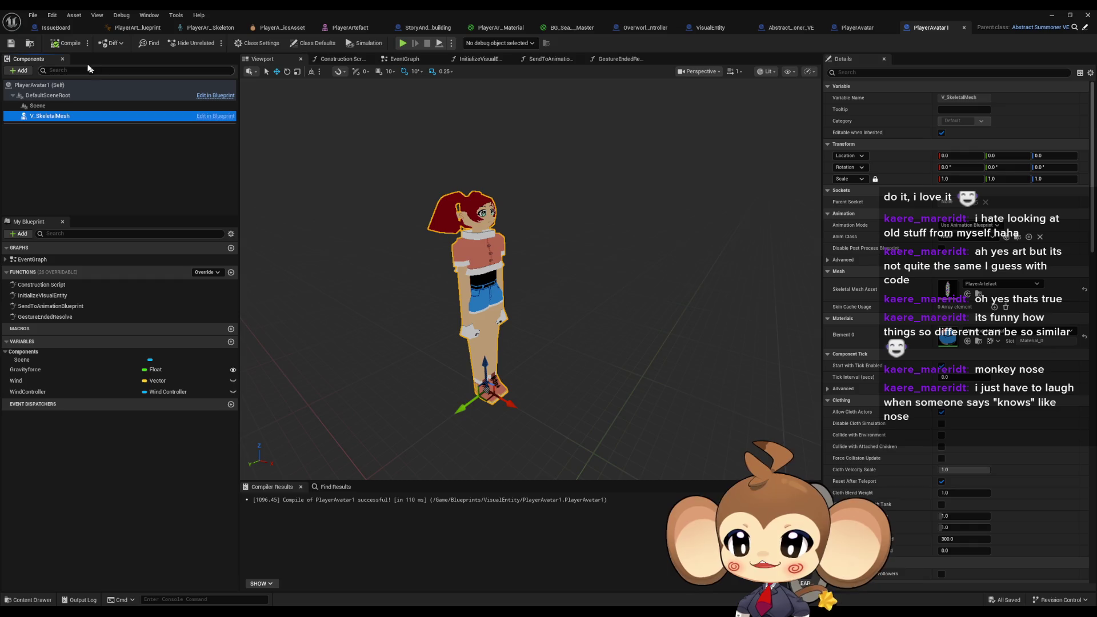
pyautogui.middleClick(938, 32)
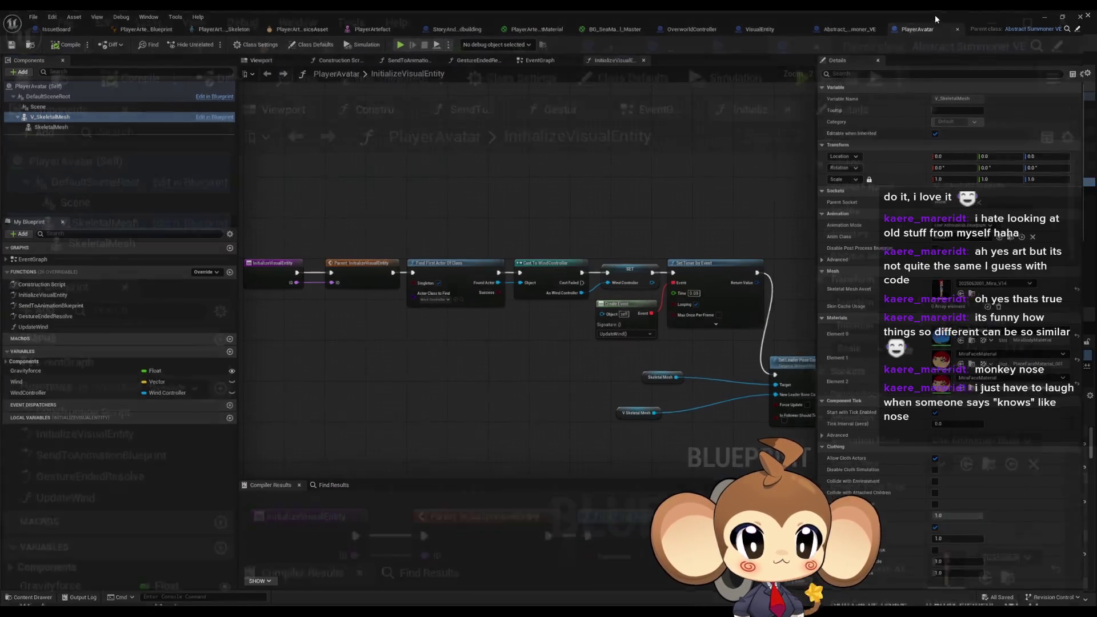
# Step: Set V_SkeletalMesh's Materials Element 0 to PlayerArtefactMaterial and compile PlayerAvatar1
pyautogui.doubleClick(935, 15)
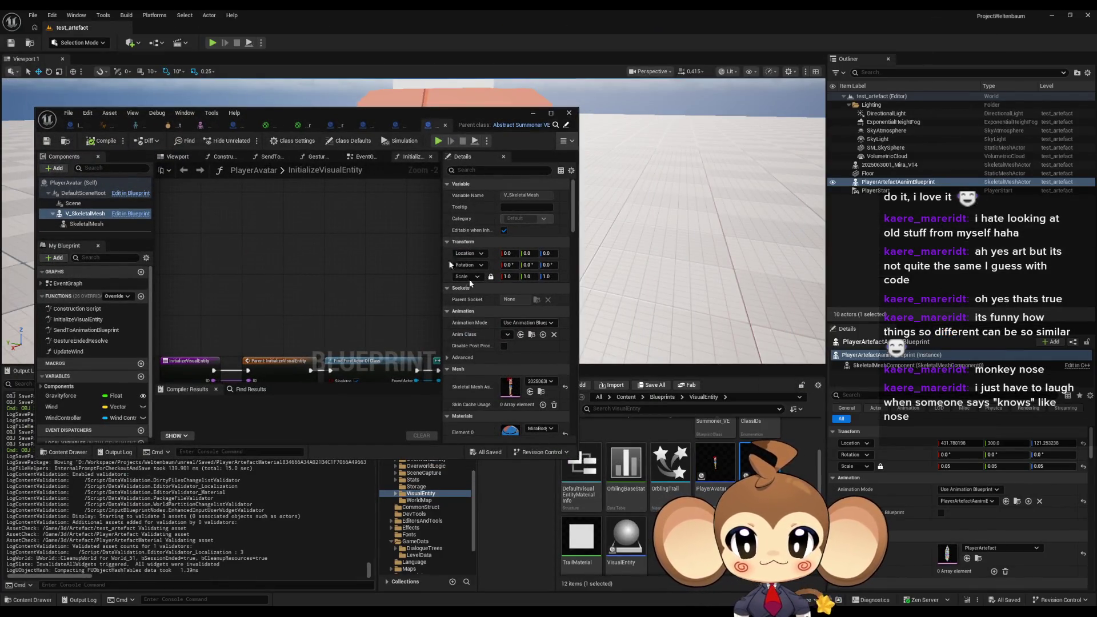
pyautogui.doubleClick(312, 116)
pyautogui.click(262, 59)
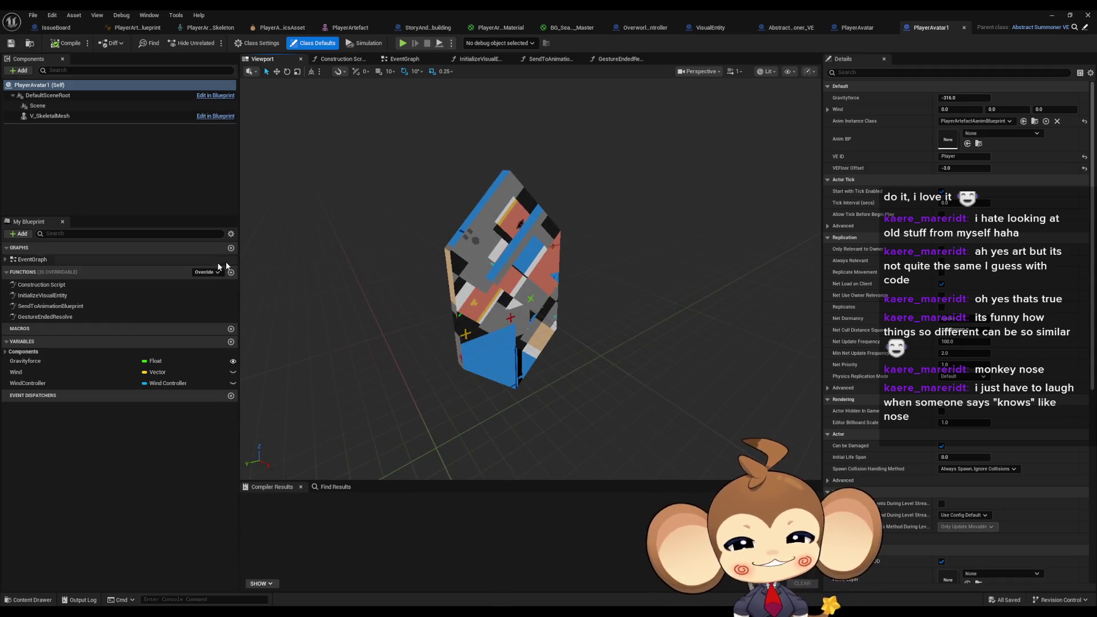
pyautogui.click(67, 117)
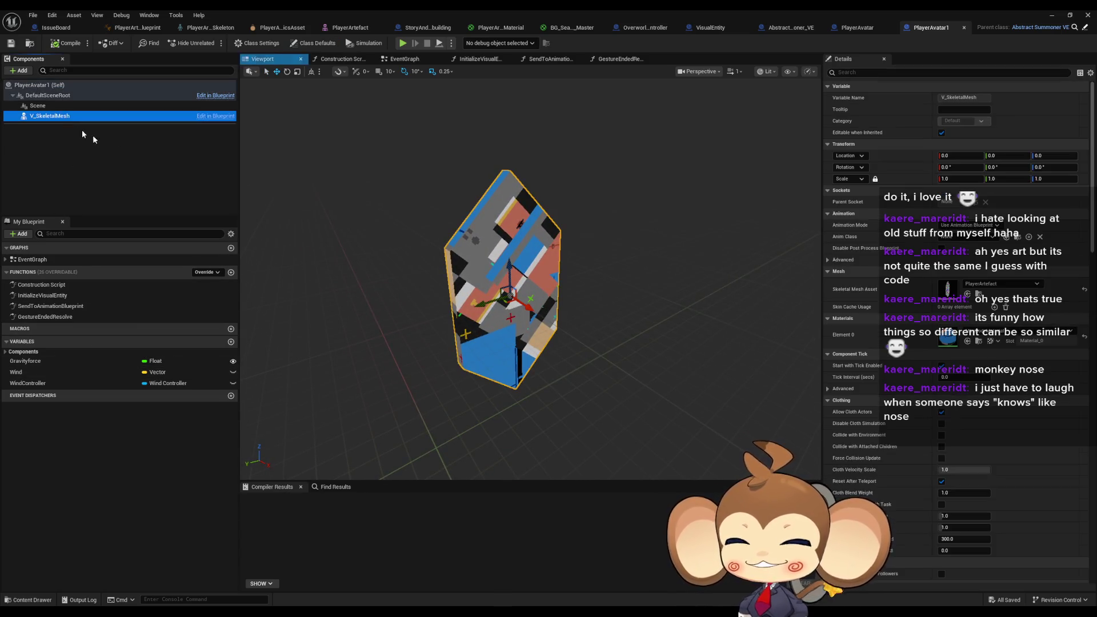
pyautogui.click(980, 334)
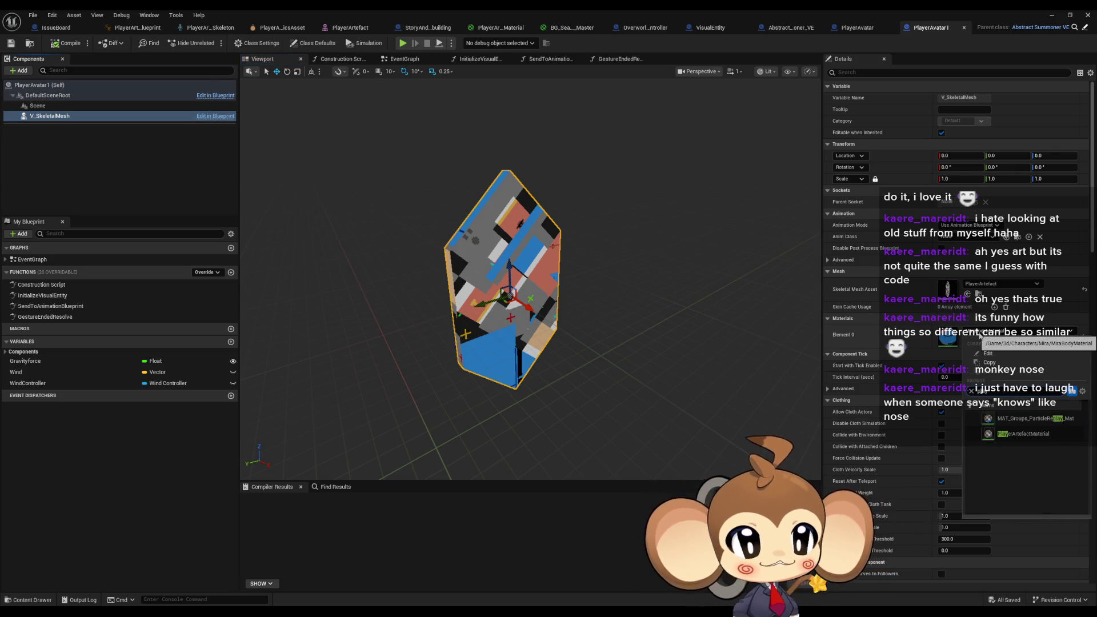
pyautogui.click(1017, 422)
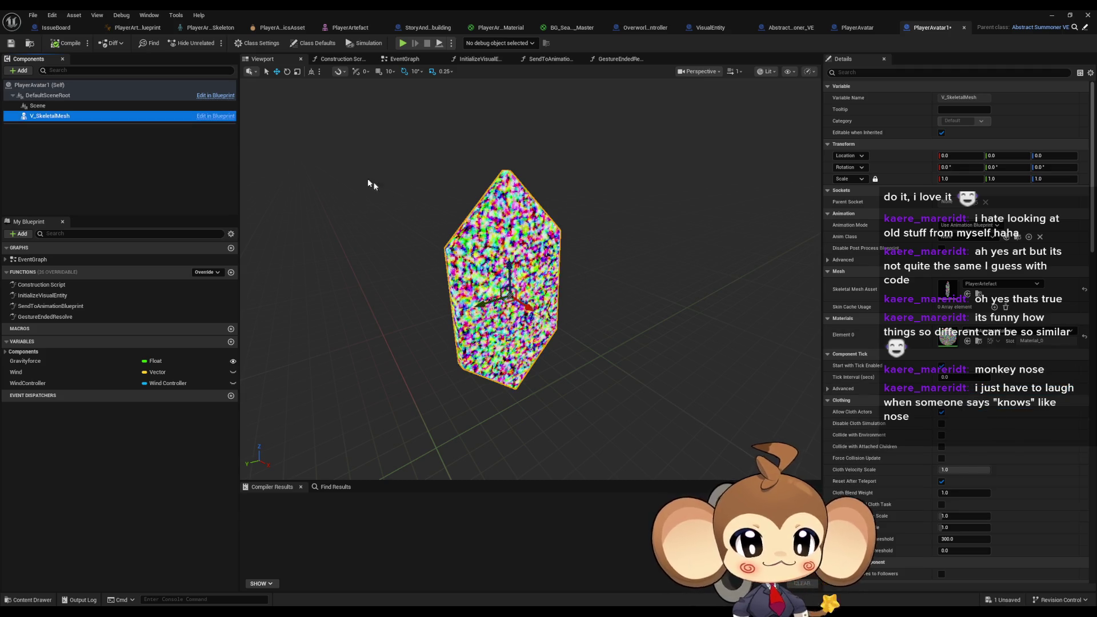
pyautogui.click(66, 43)
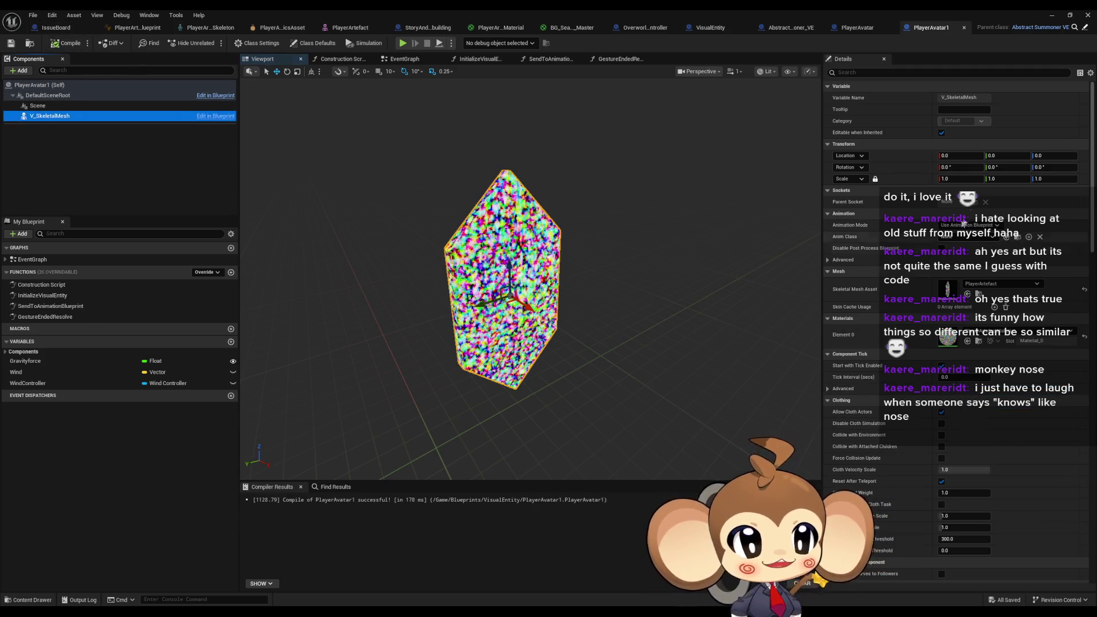
pyautogui.click(959, 179)
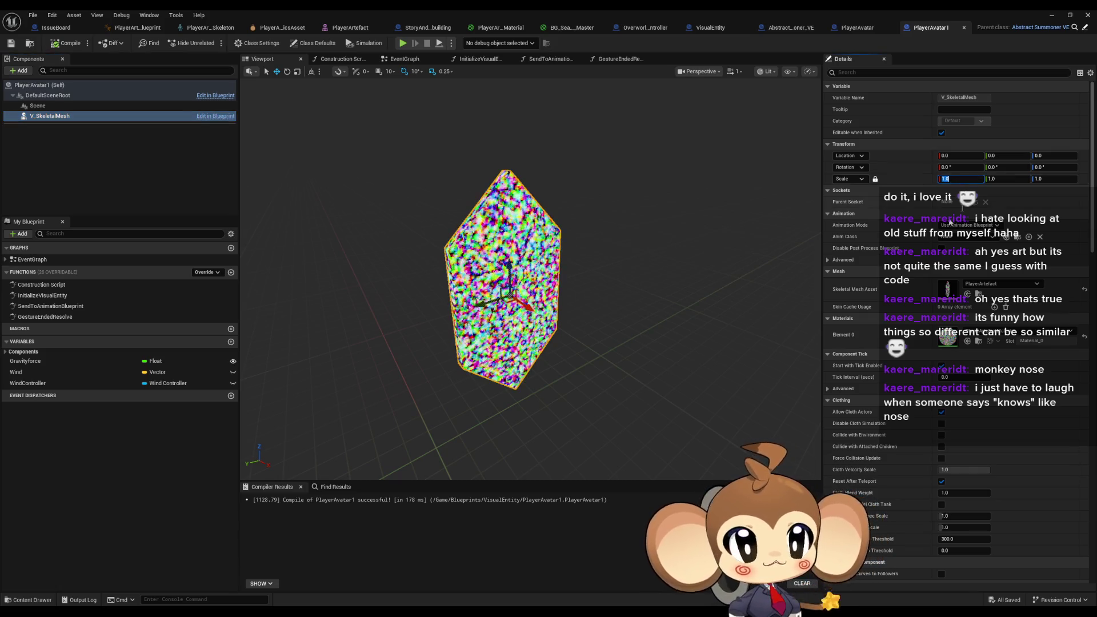
# Step: Scale PlayerAvatar1's crystal mesh to 0.05 on all axes and inspect it in the preview
pyautogui.write('0.05')
pyautogui.press('Return')
pyautogui.moveTo(731, 281); pyautogui.dragTo(731, 280)
pyautogui.moveTo(516, 346); pyautogui.dragTo(521, 193)
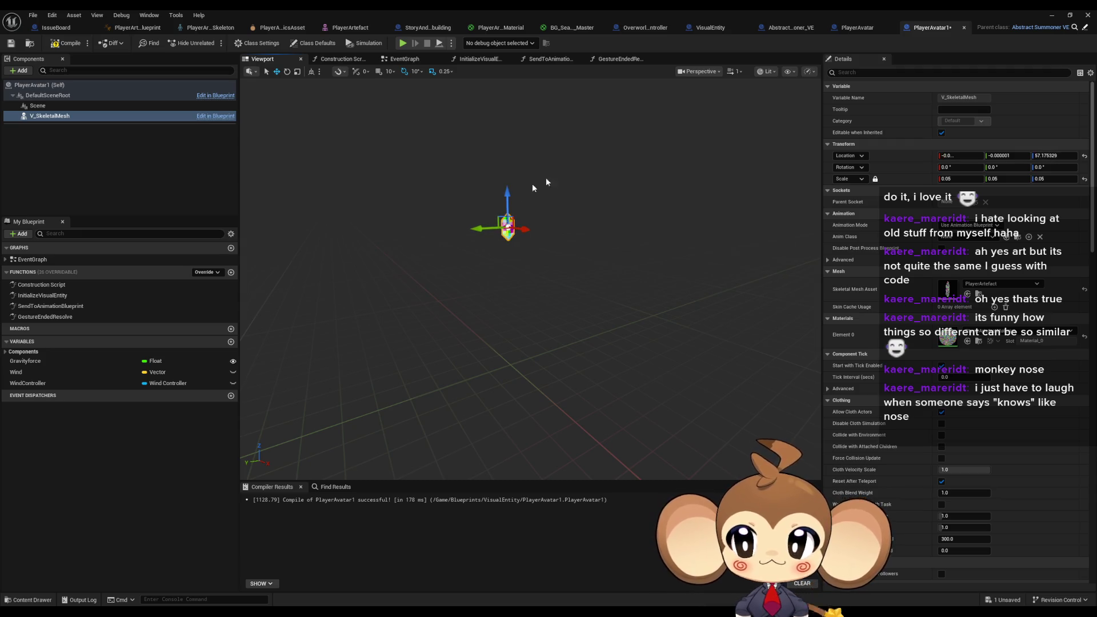
# Step: Move through the PlayerAvatar and VisualEntity blueprints to OverworldController's CreatePlayer graph
pyautogui.click(857, 27)
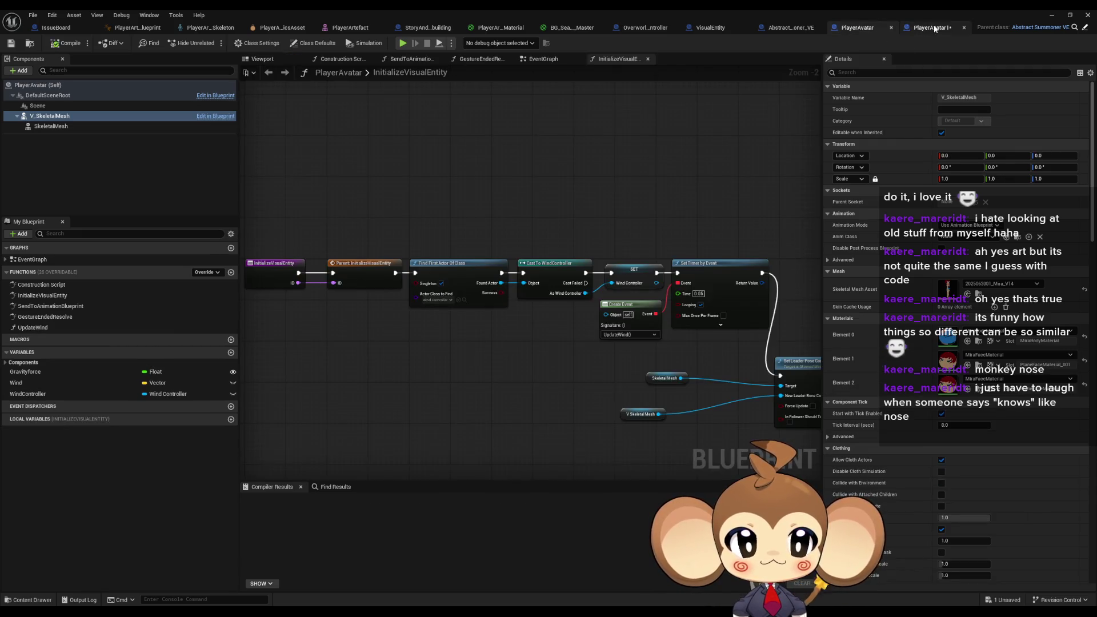
pyautogui.click(932, 28)
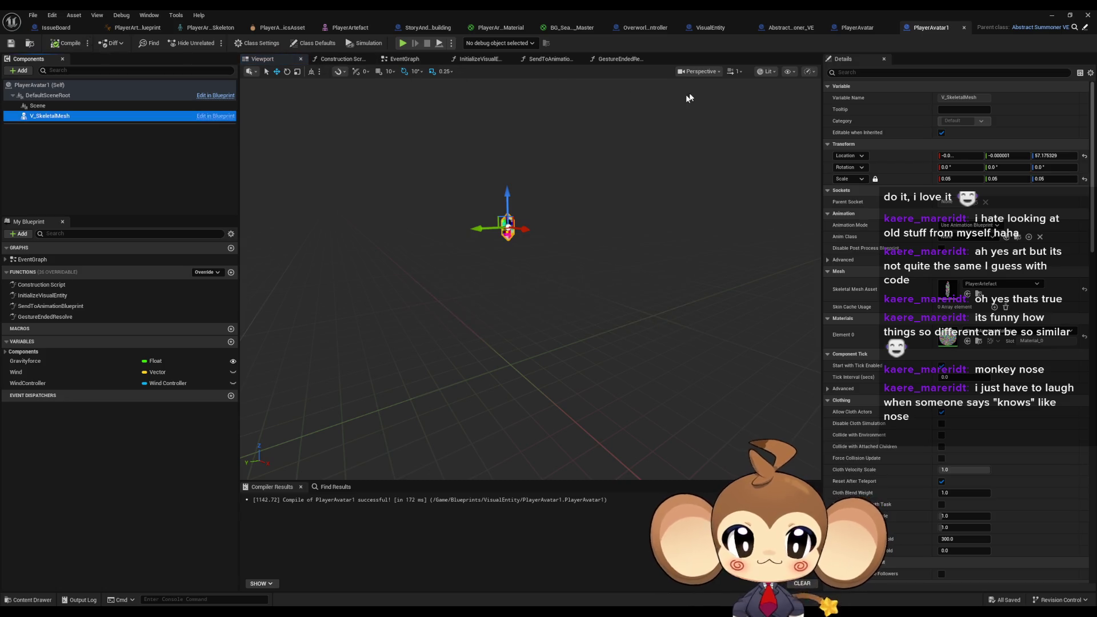
pyautogui.click(777, 27)
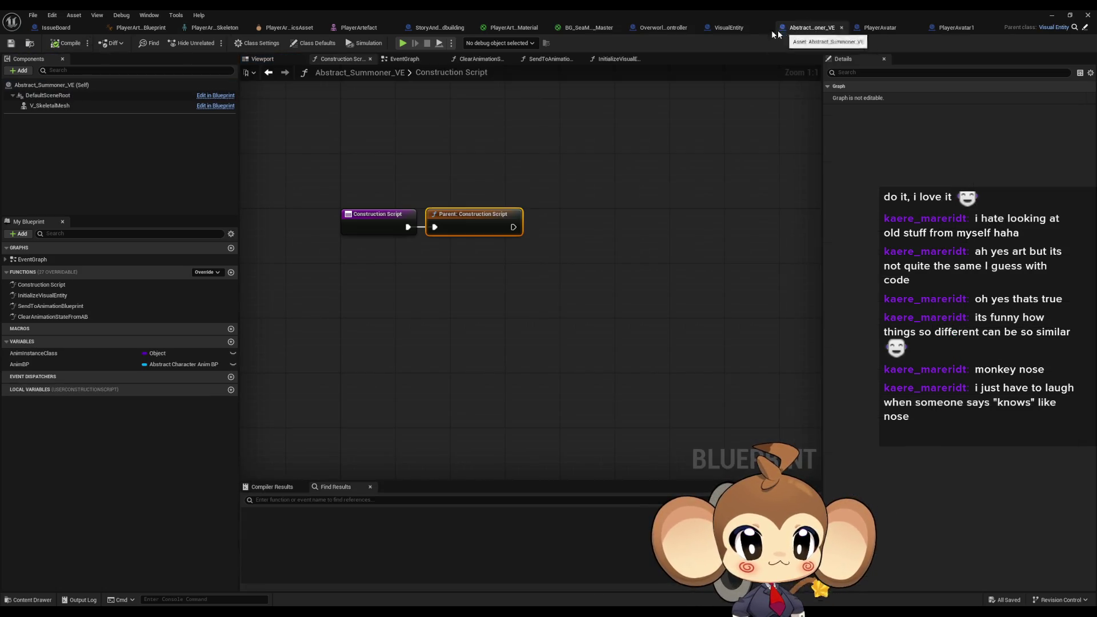
pyautogui.click(687, 30)
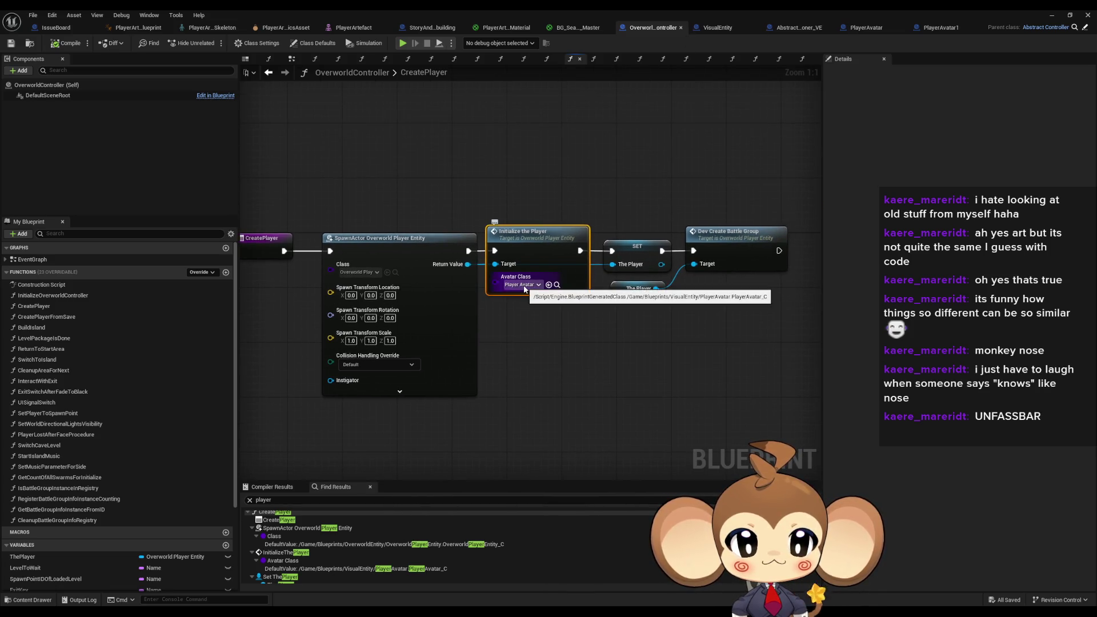
# Step: Set the Initialize the Player node's Avatar Class to PlayerAvatar1
pyautogui.click(525, 287)
pyautogui.write('ava')
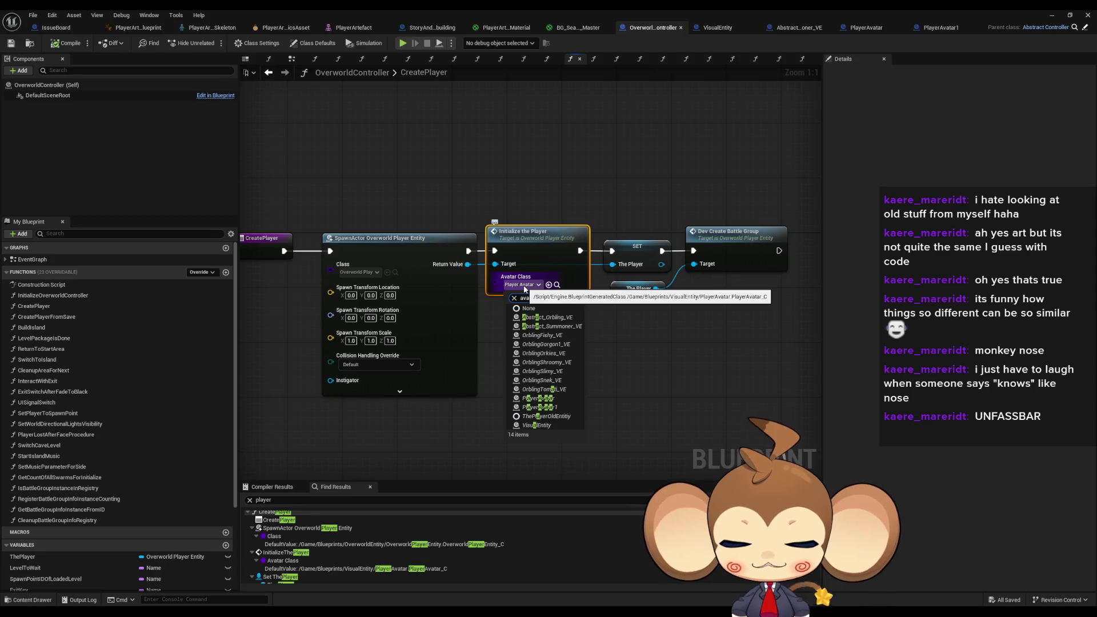
pyautogui.write('tar1')
pyautogui.click(542, 328)
# Step: Save the changed OverworldController, then run and stop a Main-level play test
pyautogui.click(1051, 15)
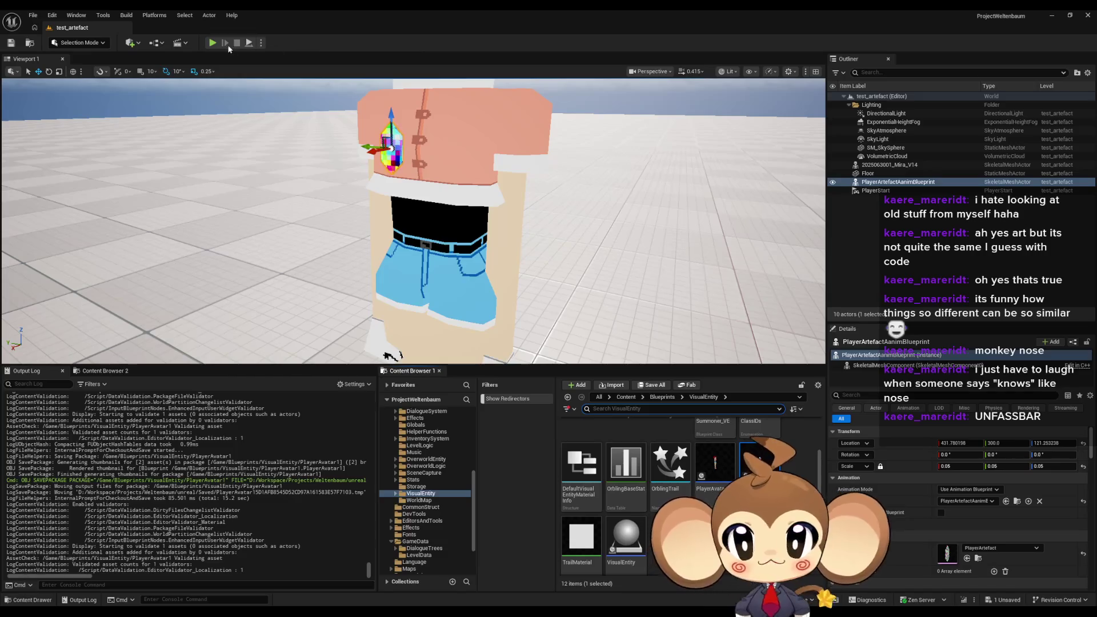
pyautogui.click(625, 397)
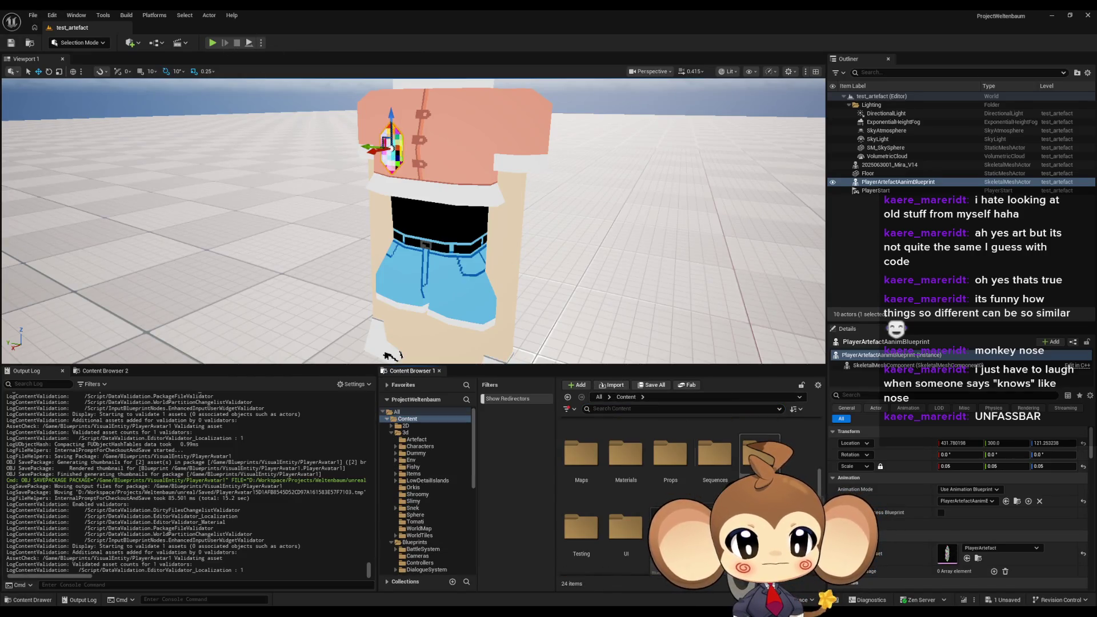
pyautogui.hotkey('ctrl', 'shift', 's')
pyautogui.click(567, 410)
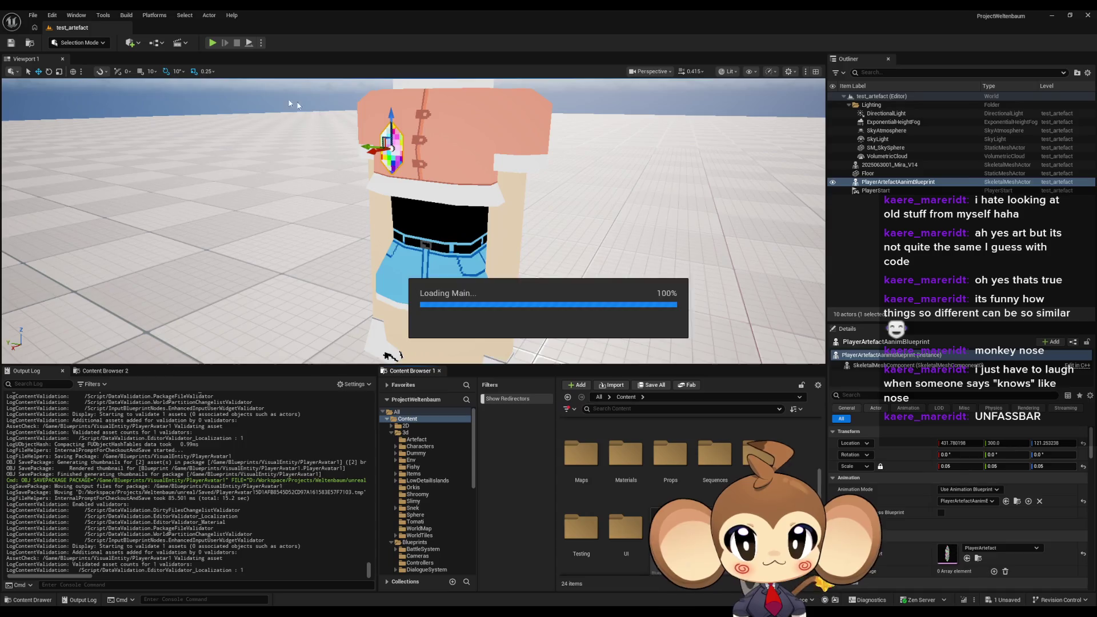
pyautogui.click(213, 44)
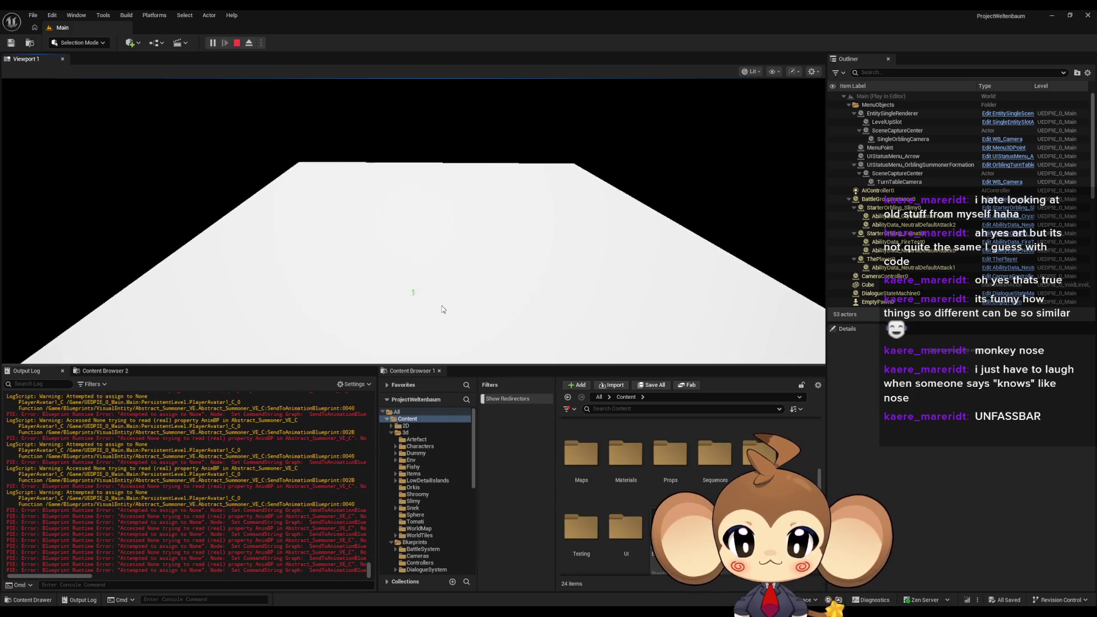
pyautogui.click(440, 313)
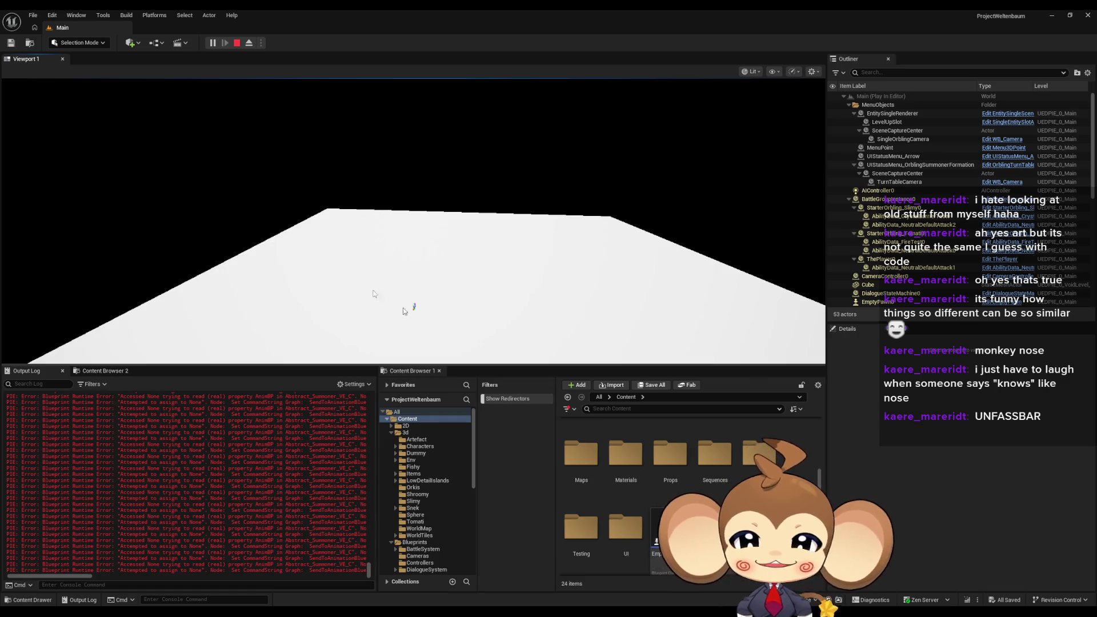
pyautogui.click(237, 43)
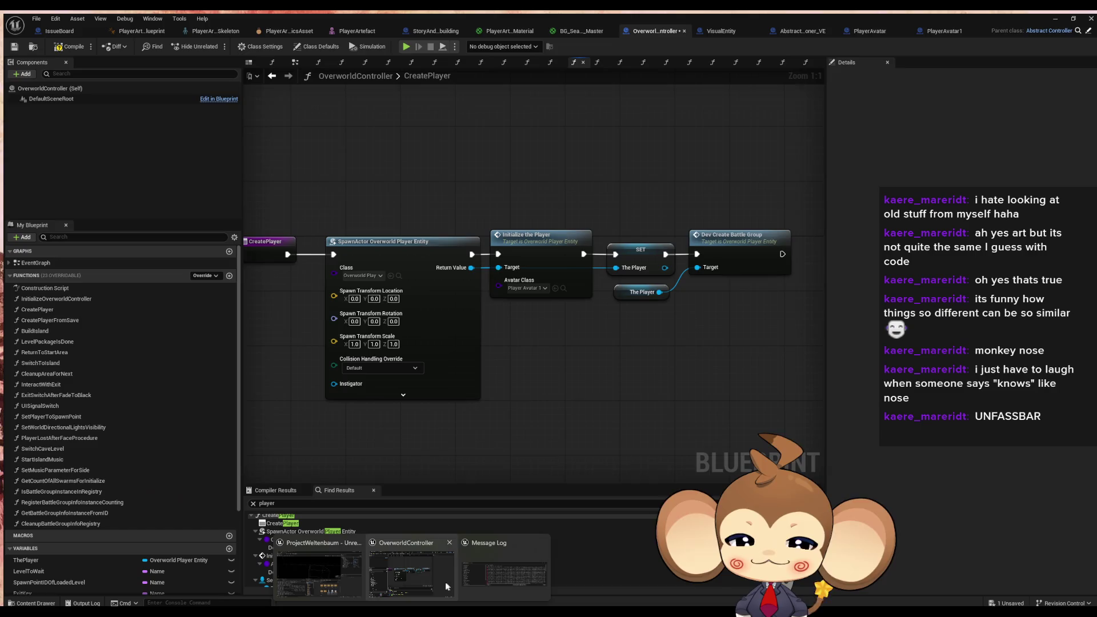
pyautogui.click(445, 581)
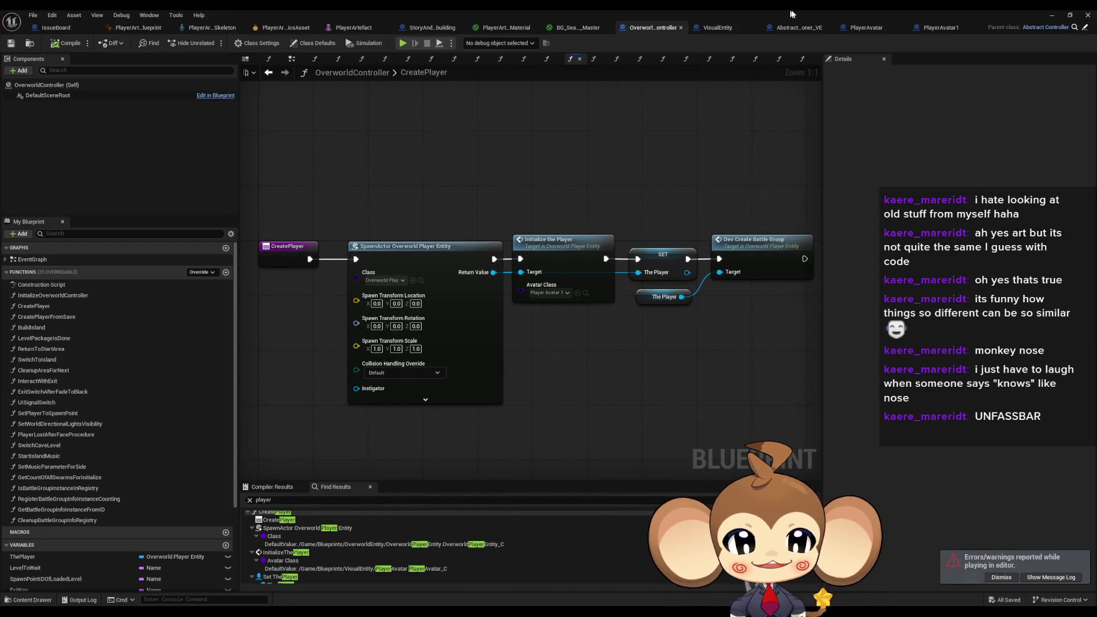
# Step: Bring up the PlayerArtefactMaterial graph, zoomed in on the Absolute World Position, Divide and Floor nodes
pyautogui.click(922, 26)
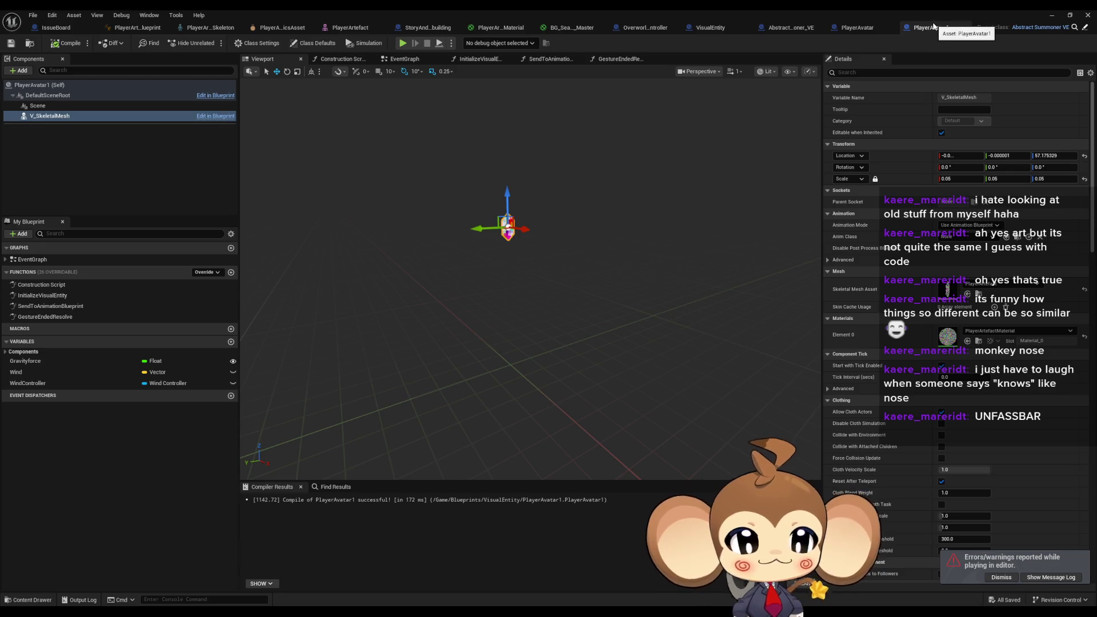
pyautogui.click(573, 28)
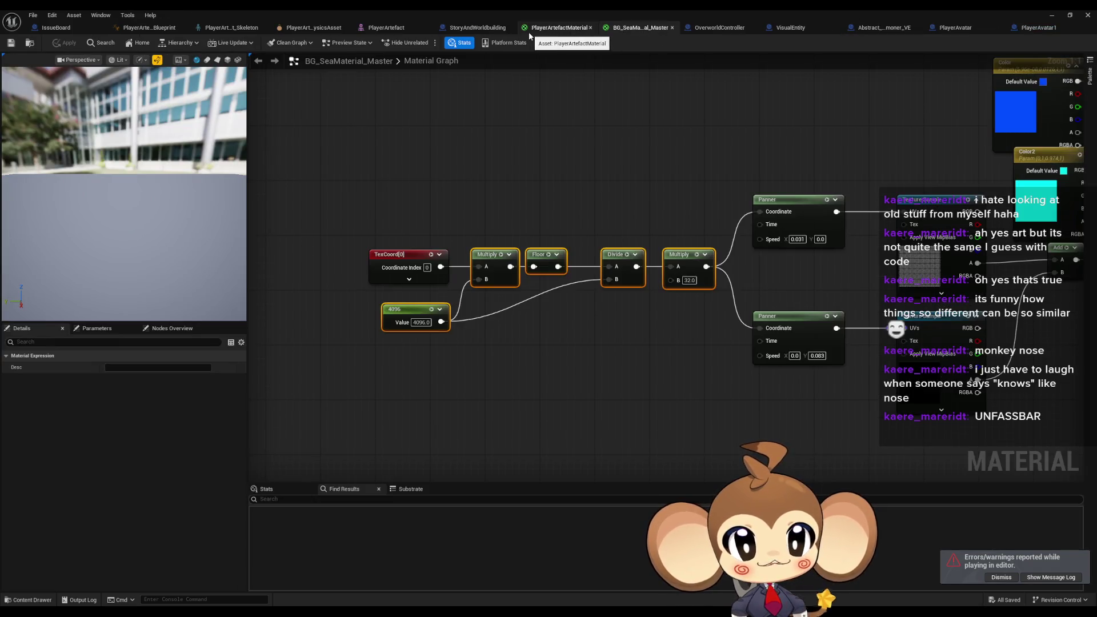
pyautogui.click(558, 29)
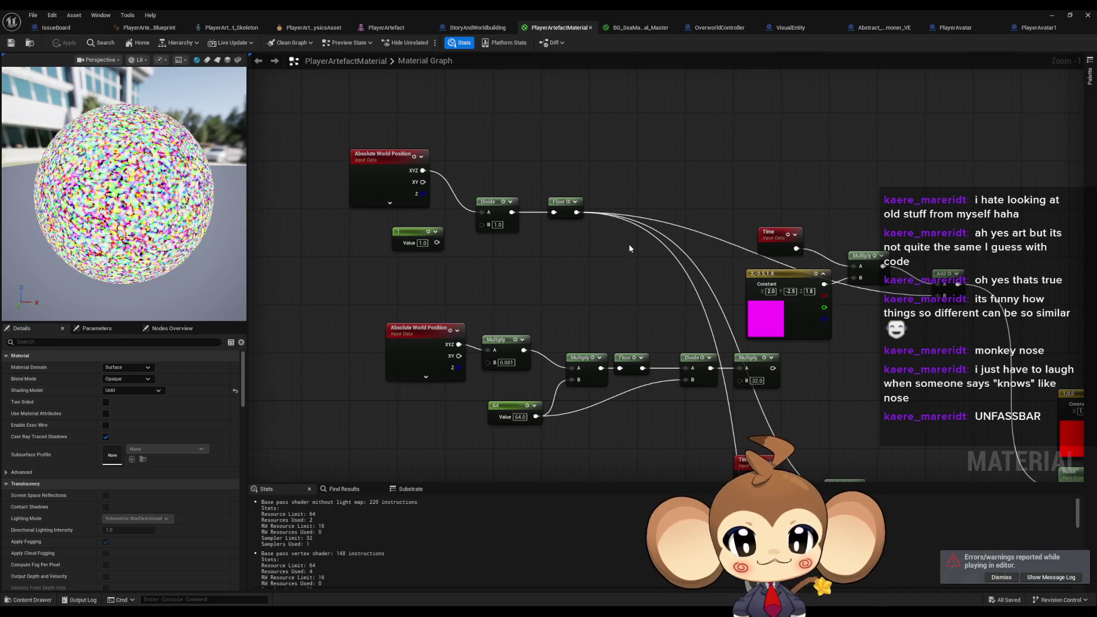
pyautogui.moveTo(630, 260)
pyautogui.mouseDown()
pyautogui.moveTo(708, 314)
pyautogui.moveTo(630, 345)
pyautogui.moveTo(712, 343)
pyautogui.moveTo(580, 228)
pyautogui.moveTo(616, 201)
pyautogui.moveTo(654, 275)
pyautogui.mouseUp()
pyautogui.scroll(-1, 682, 303)
pyautogui.scroll(-1, 576, 315)
pyautogui.scroll(-1, 576, 315)
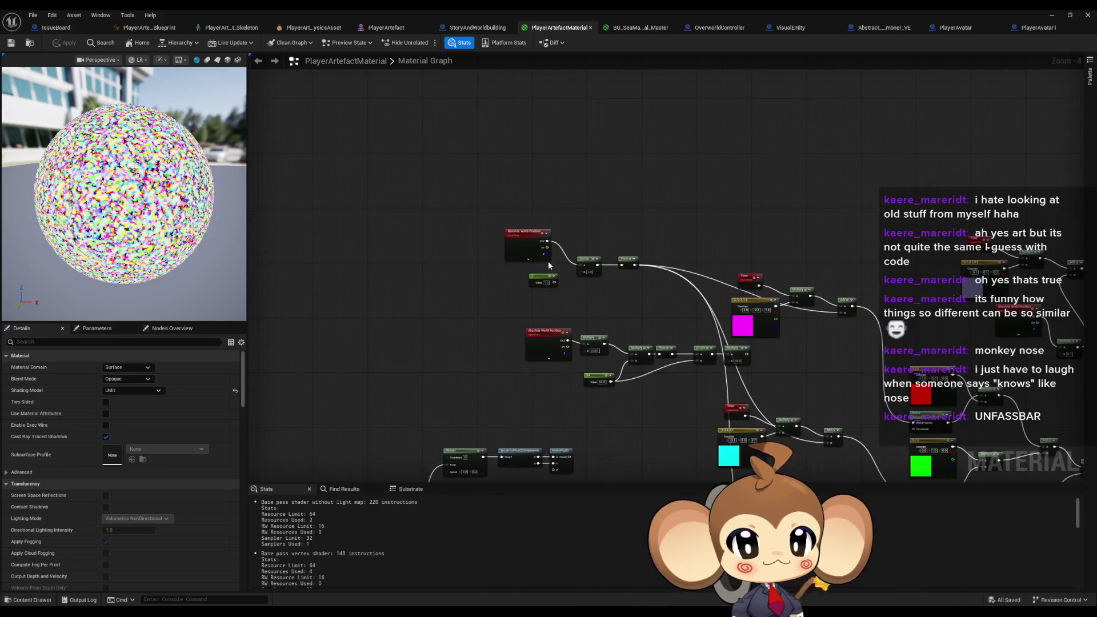
pyautogui.scroll(5, 547, 261)
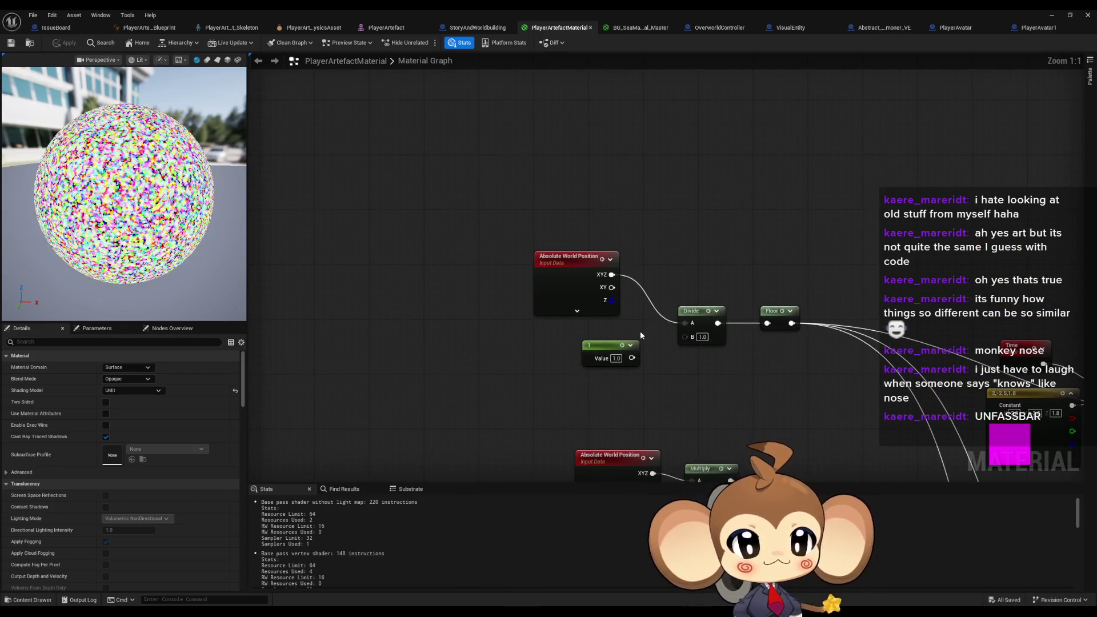
pyautogui.moveTo(641, 331); pyautogui.dragTo(569, 275)
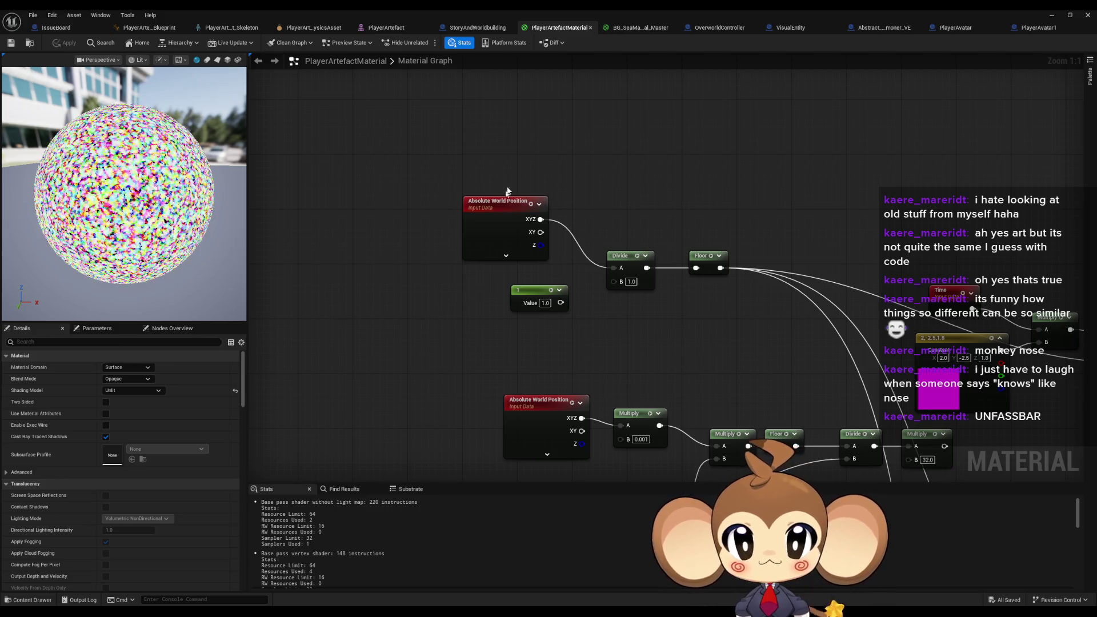
pyautogui.rightClick(505, 150)
# Step: Add Object Position and Subtract nodes, feeding the Subtract result into the Divide node
pyautogui.write('object pos')
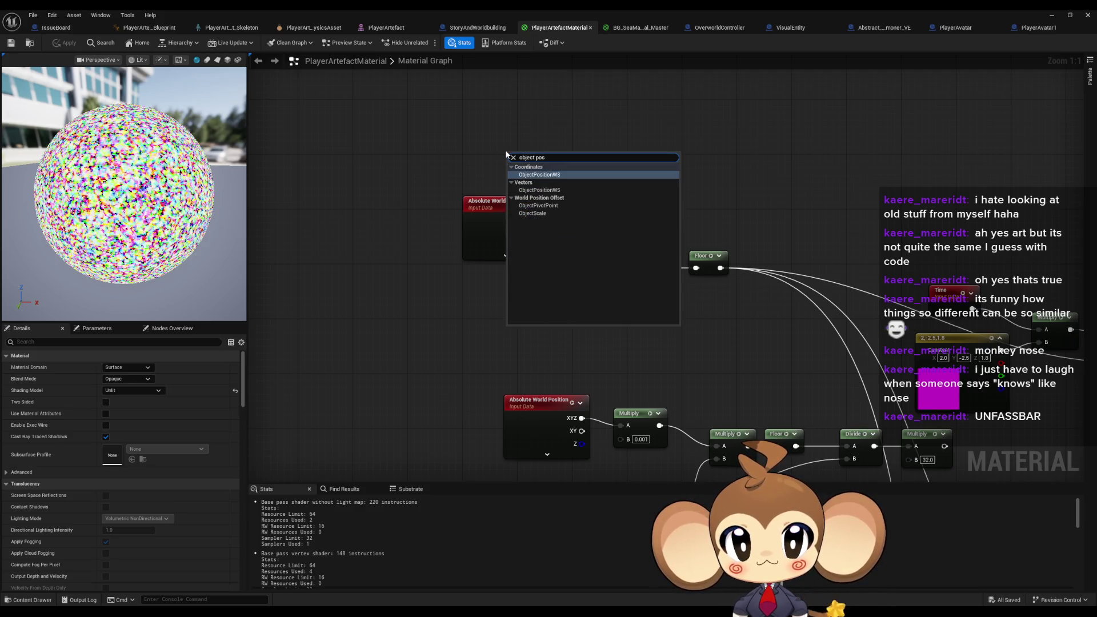
pyautogui.press('Return')
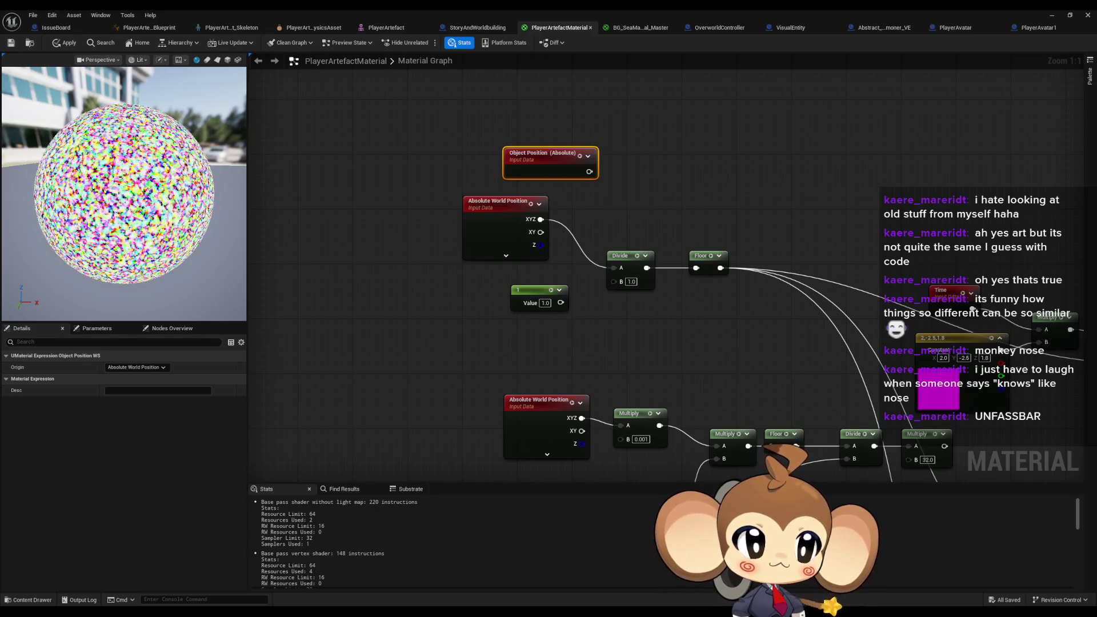
pyautogui.moveTo(539, 220)
pyautogui.mouseDown()
pyautogui.moveTo(597, 212)
pyautogui.moveTo(589, 172)
pyautogui.mouseUp()
pyautogui.write('subtract')
pyautogui.press('Return')
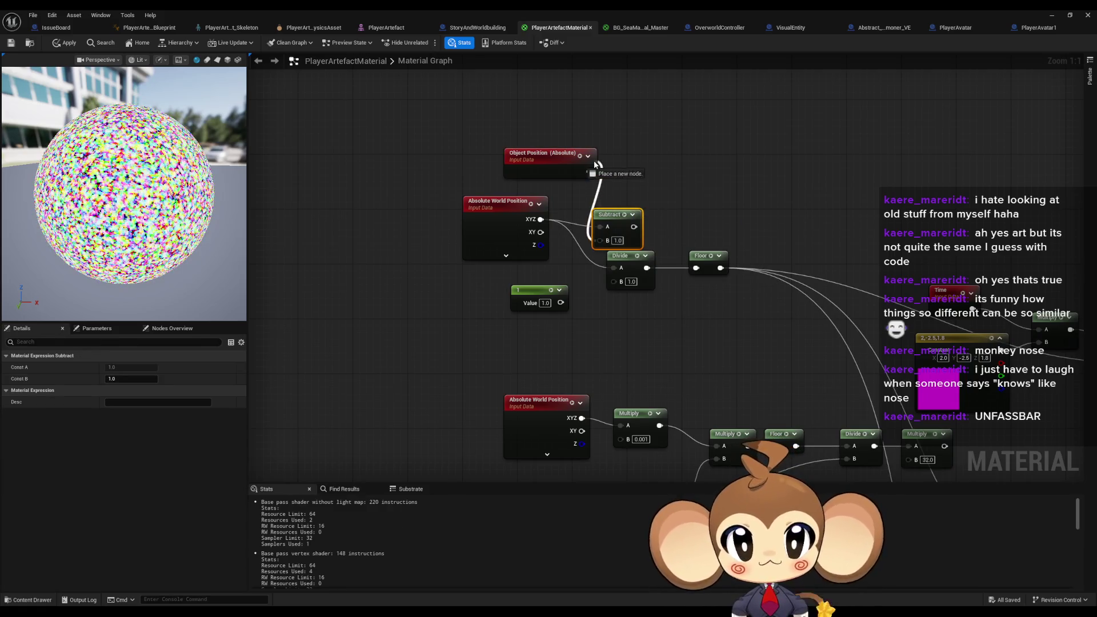
pyautogui.moveTo(633, 227); pyautogui.dragTo(615, 268)
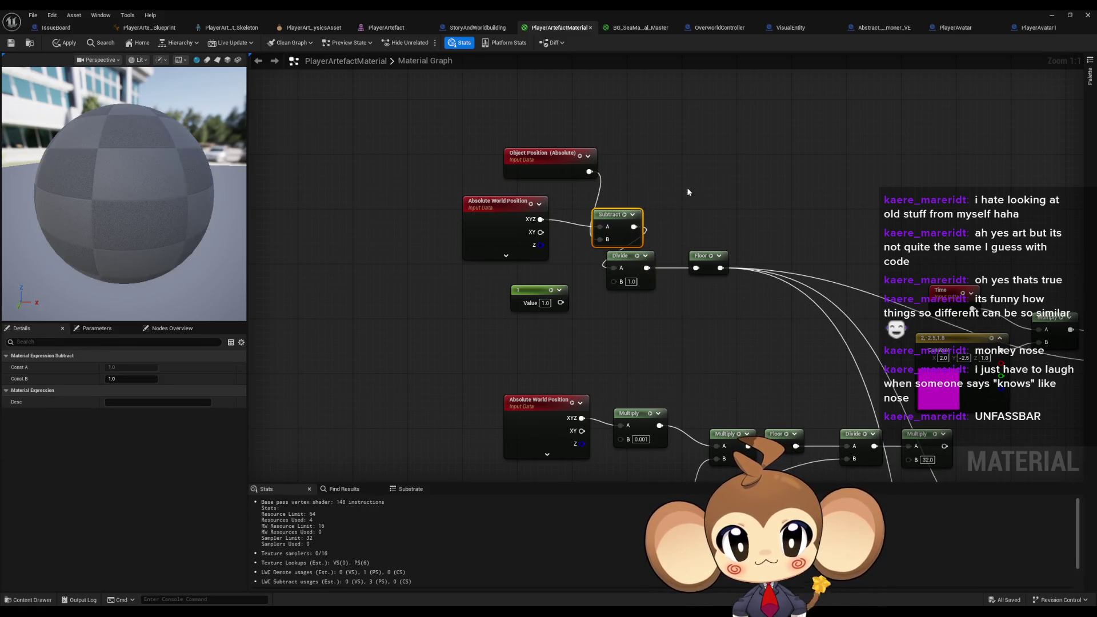
pyautogui.moveTo(610, 214); pyautogui.dragTo(618, 193)
pyautogui.click(714, 142)
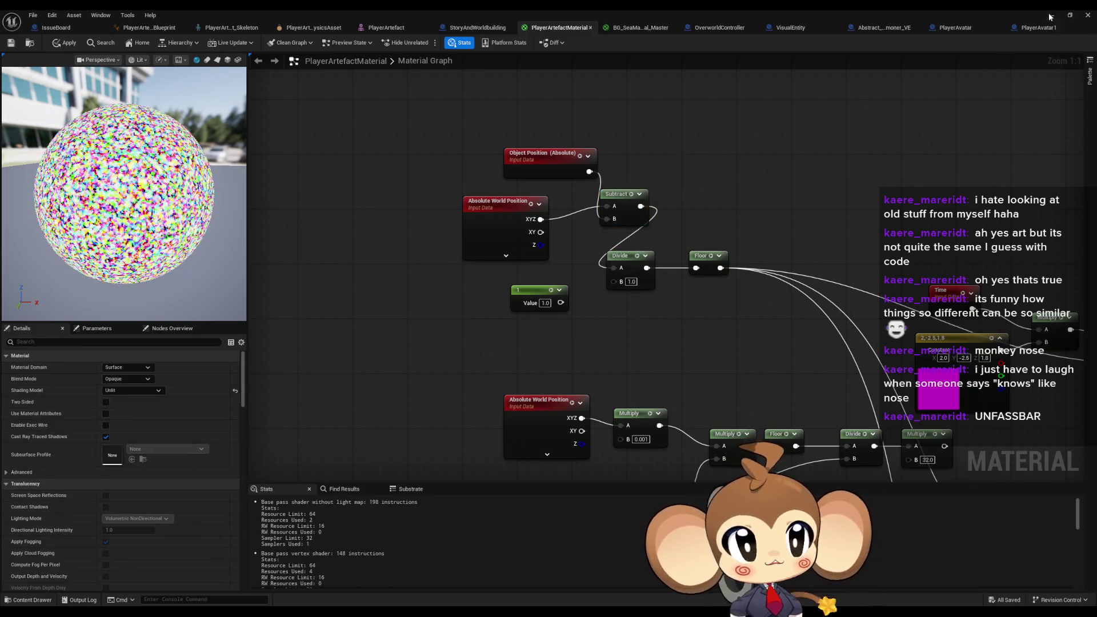
# Step: Run and stop a quick play test of the level
pyautogui.click(1050, 16)
pyautogui.click(212, 43)
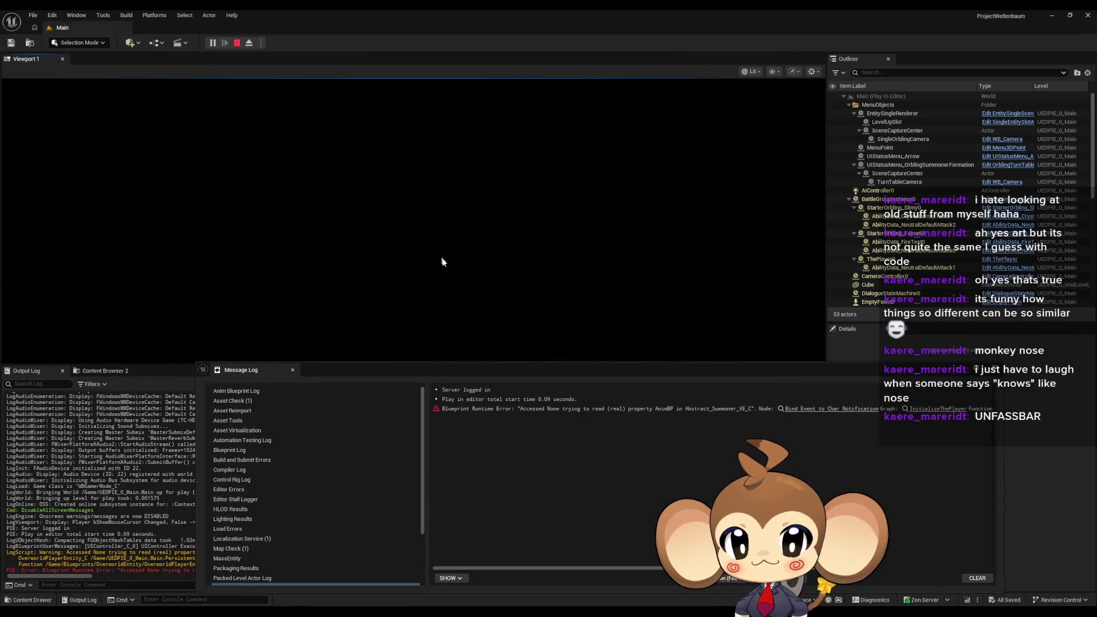
pyautogui.moveTo(523, 376); pyautogui.dragTo(485, 471)
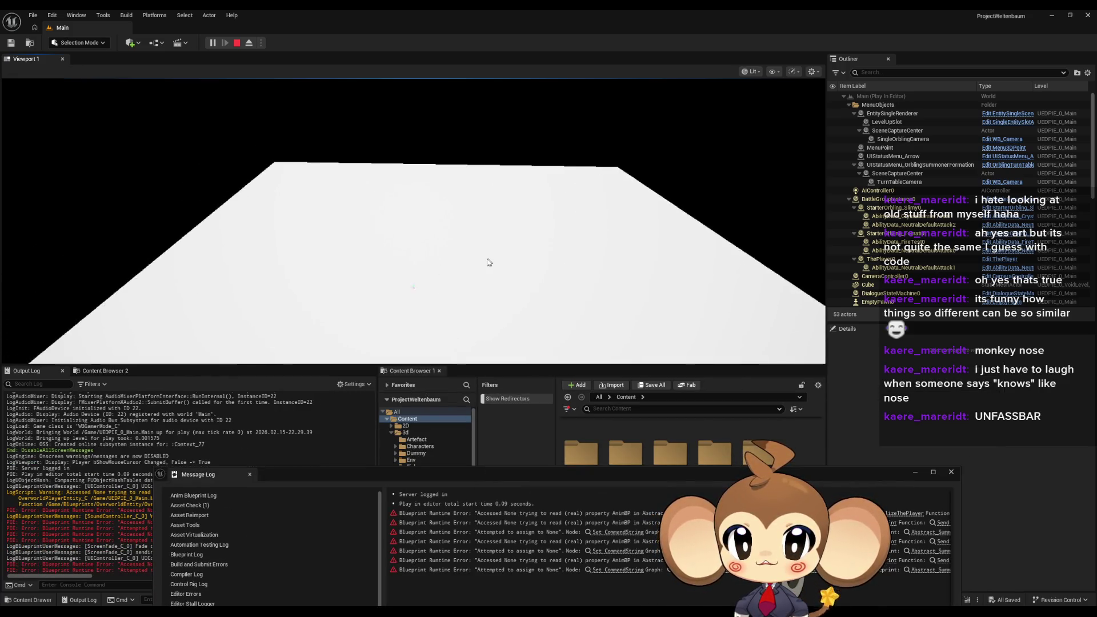
pyautogui.click(236, 43)
# Step: Reconnect Subtract's inputs to Object Position and Absolute World Position, then apply the material
pyautogui.hotkey('alt', 'Tab')
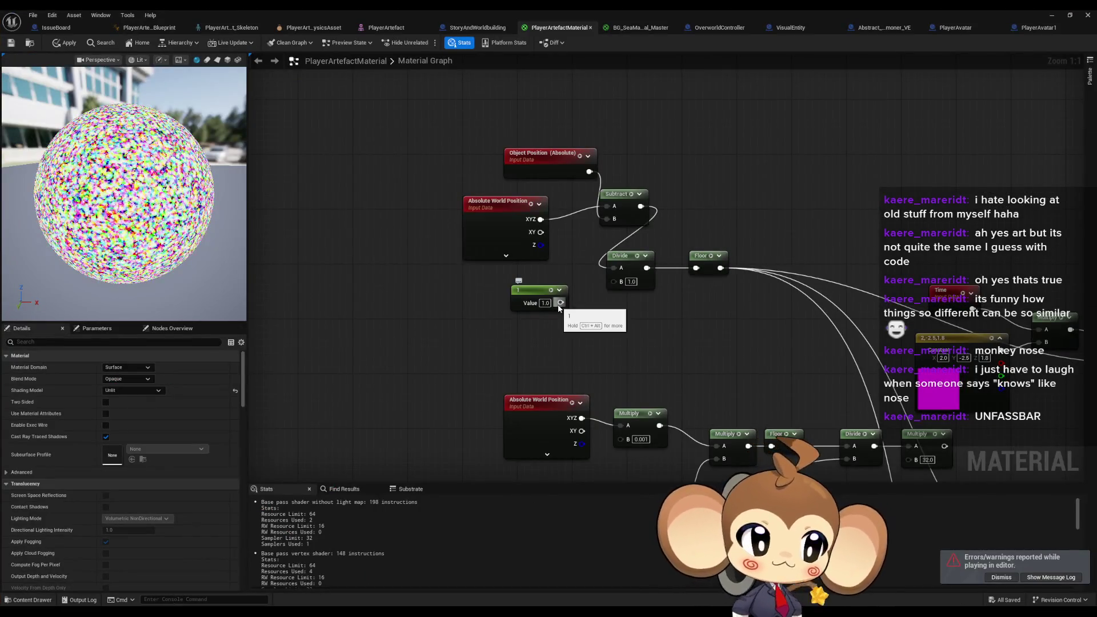
pyautogui.moveTo(574, 166); pyautogui.dragTo(510, 159)
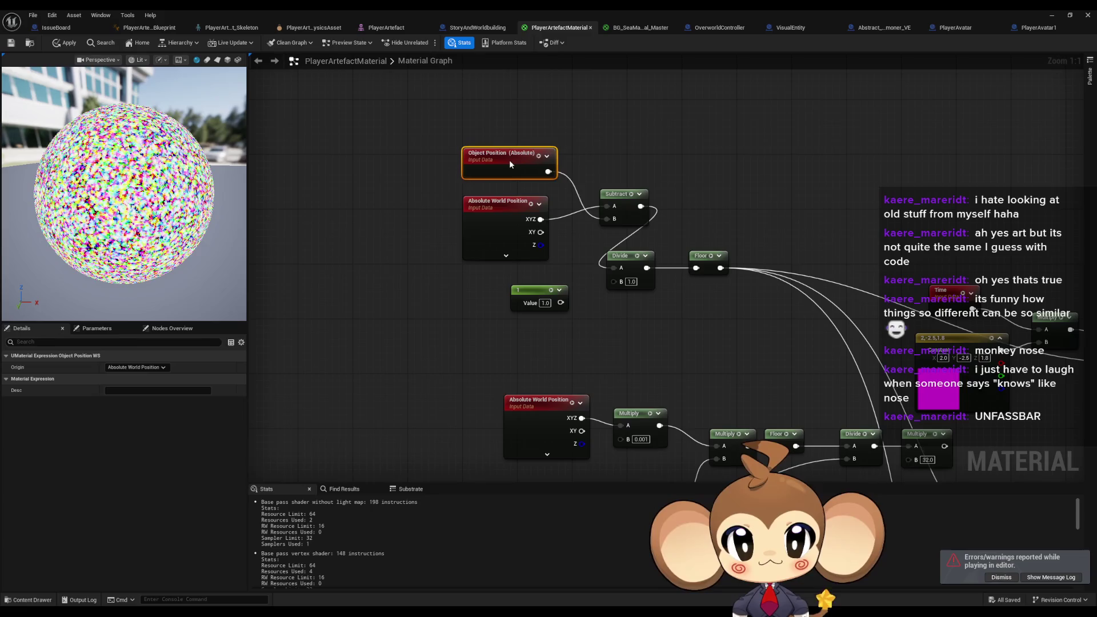
pyautogui.moveTo(544, 223)
pyautogui.mouseDown()
pyautogui.moveTo(621, 216)
pyautogui.moveTo(611, 220)
pyautogui.mouseUp()
pyautogui.moveTo(607, 207); pyautogui.dragTo(541, 171)
pyautogui.click(65, 43)
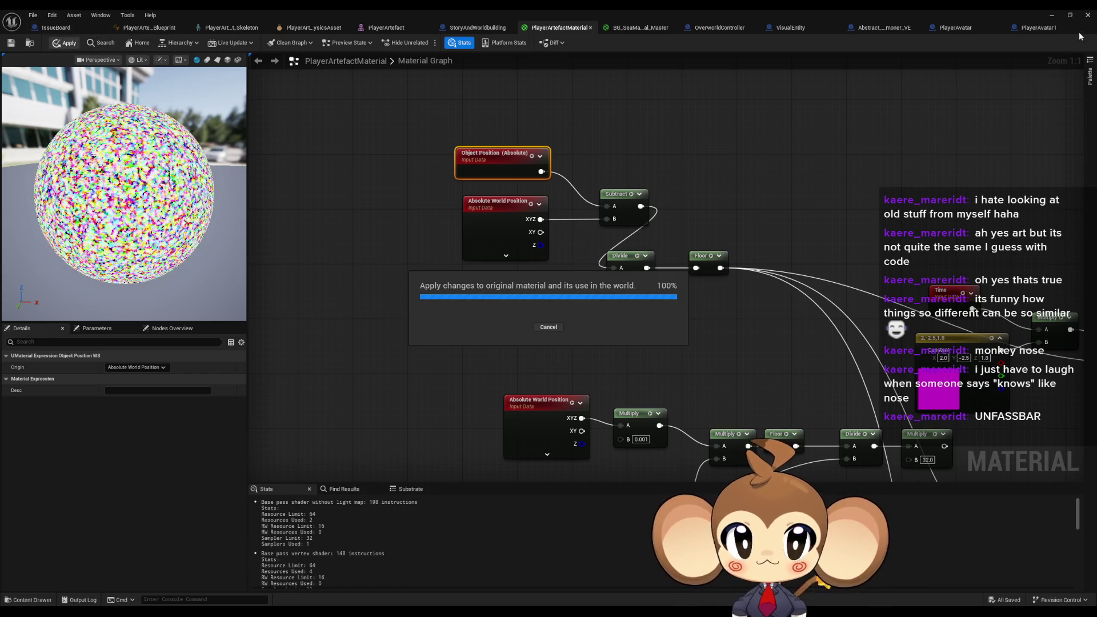
pyautogui.click(1051, 16)
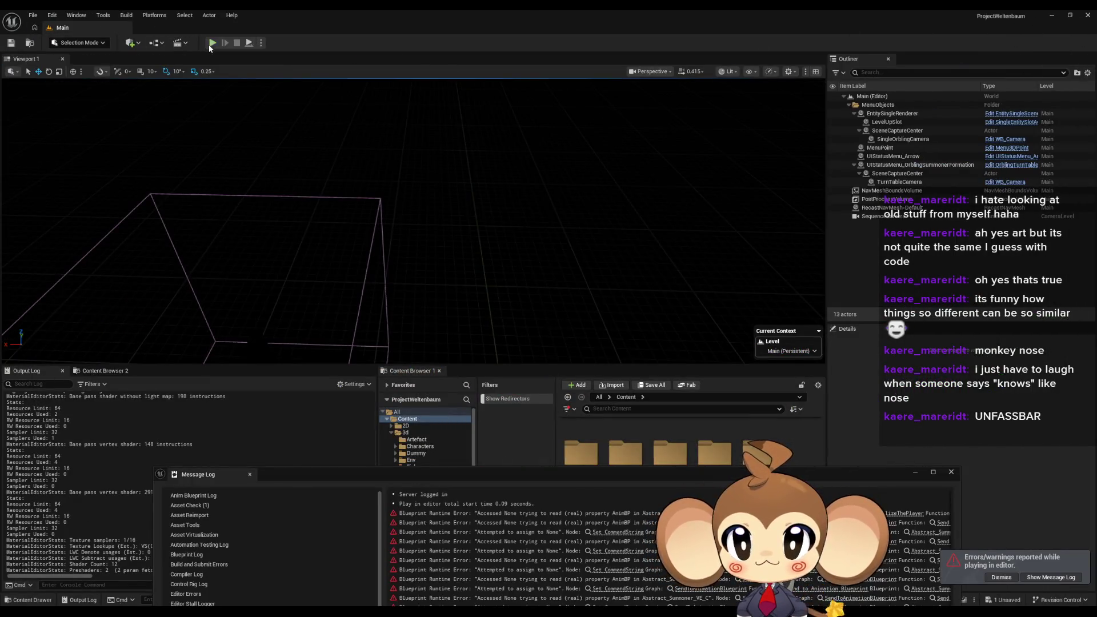
# Step: Run and stop another level play test, then return to the PlayerArtefactMaterial editor
pyautogui.click(211, 45)
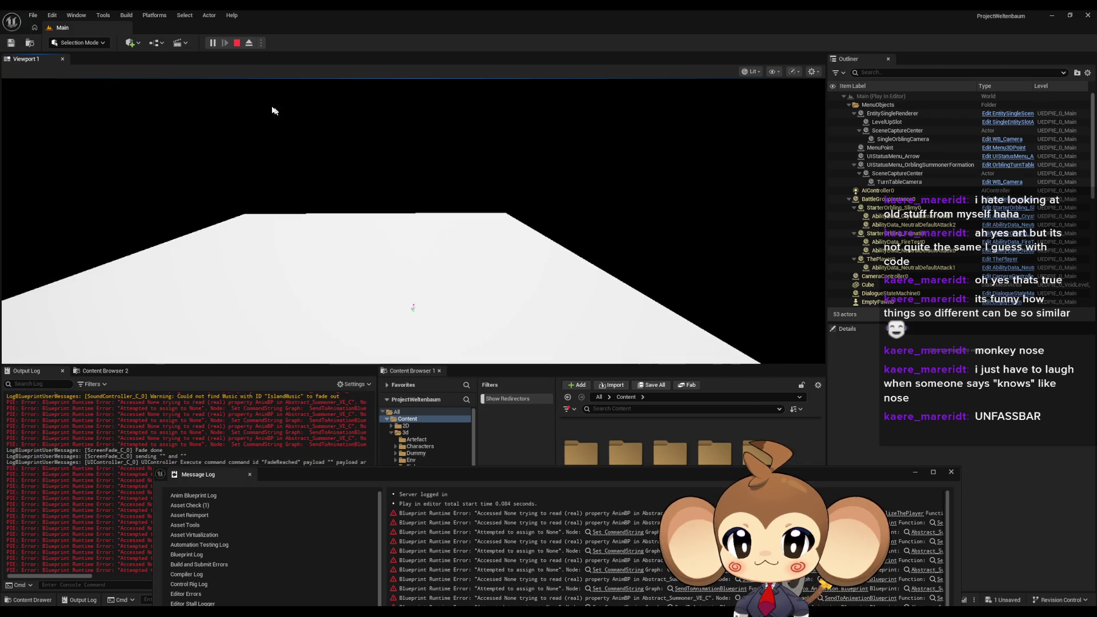
pyautogui.click(242, 43)
pyautogui.moveTo(421, 572)
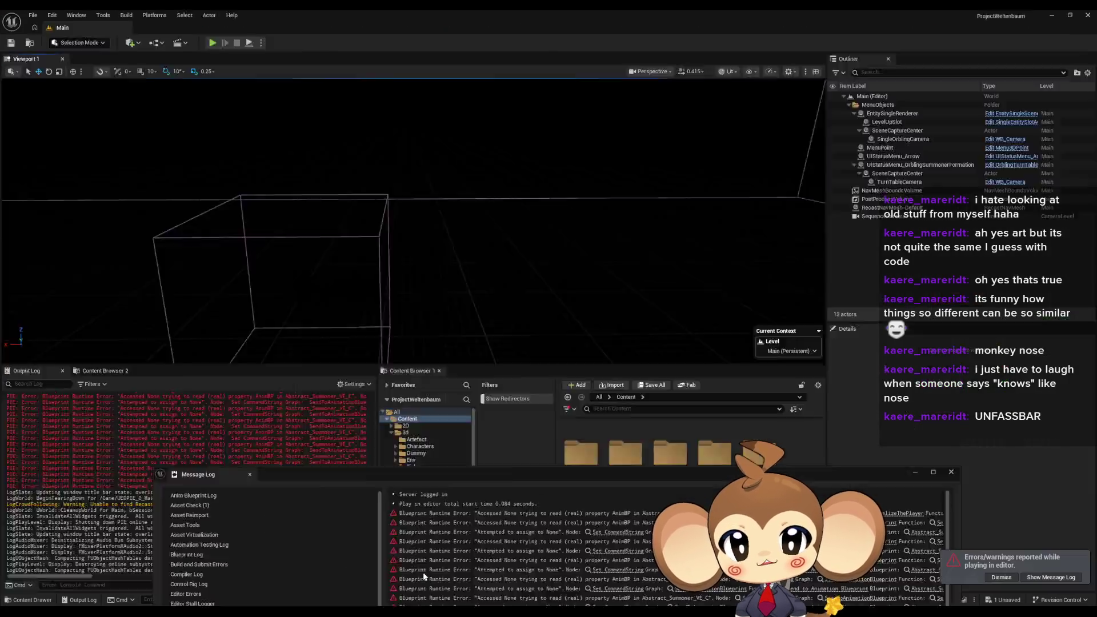
pyautogui.click(422, 571)
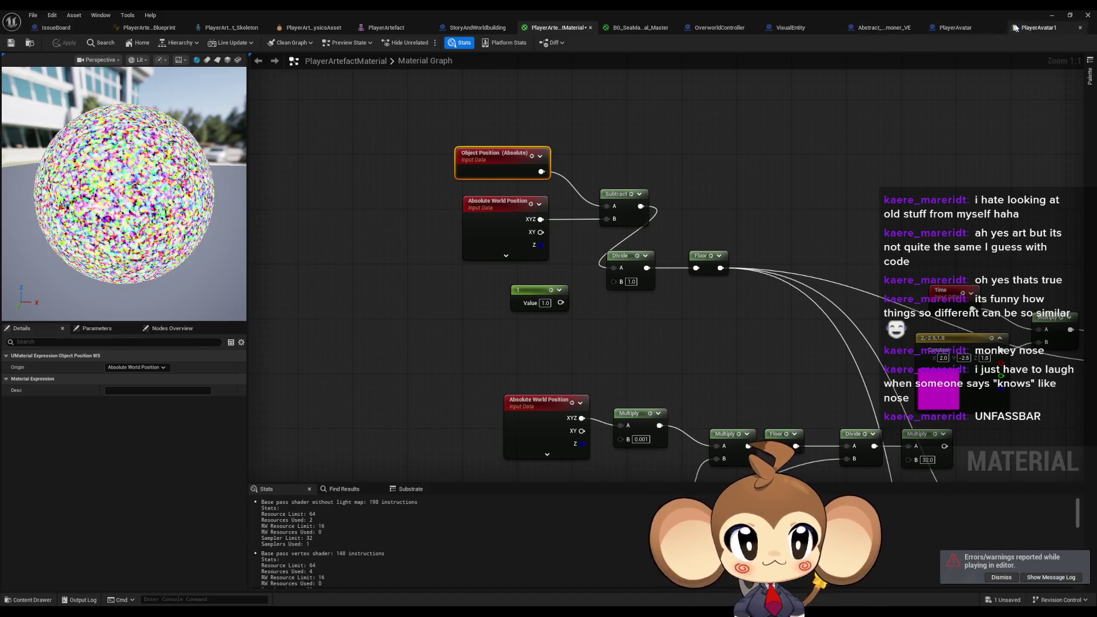
# Step: Set PlayerAvatar1's skeletal mesh to 0.1 scale at Z 96.73, compile, and start a play test
pyautogui.click(1031, 27)
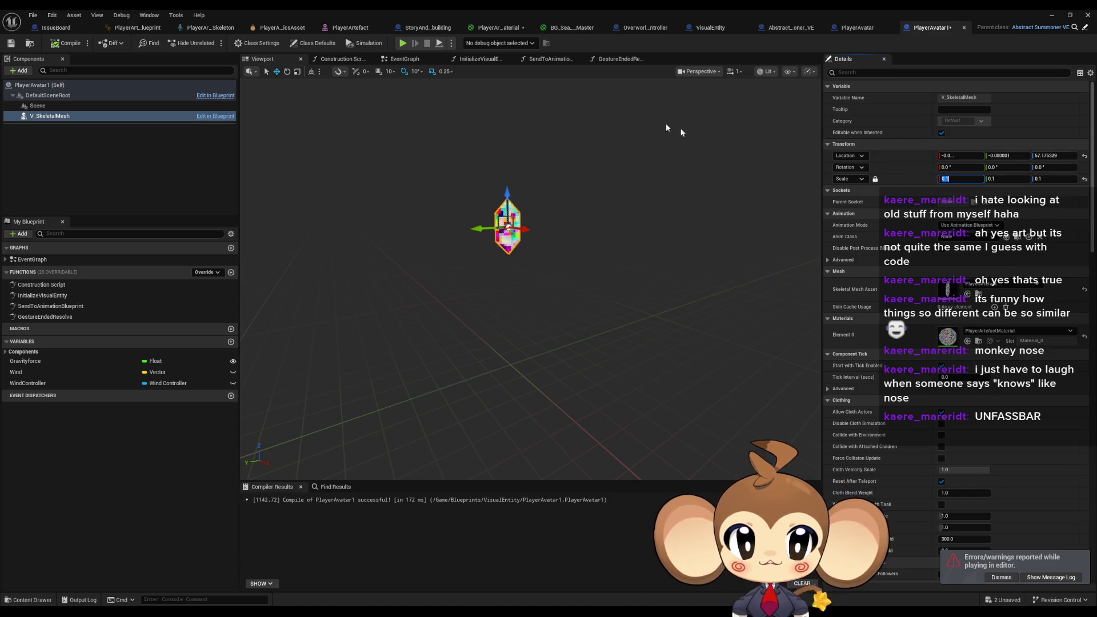
pyautogui.moveTo(503, 194); pyautogui.dragTo(502, 83)
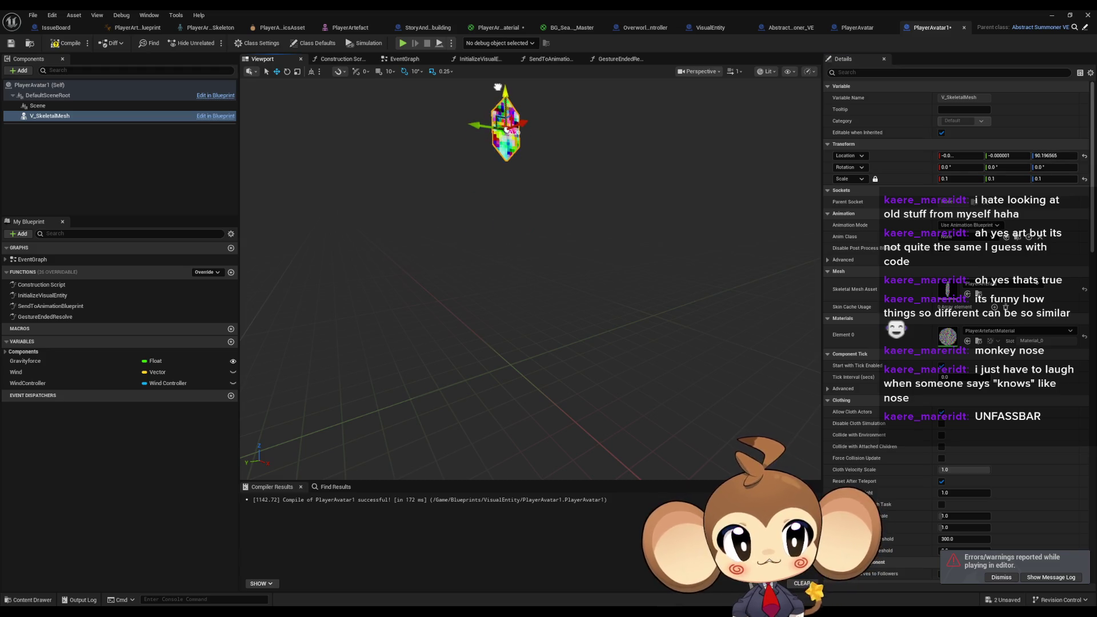
pyautogui.moveTo(565, 233)
pyautogui.mouseDown()
pyautogui.moveTo(551, 338)
pyautogui.moveTo(528, 294)
pyautogui.mouseUp()
pyautogui.moveTo(528, 247); pyautogui.dragTo(528, 235)
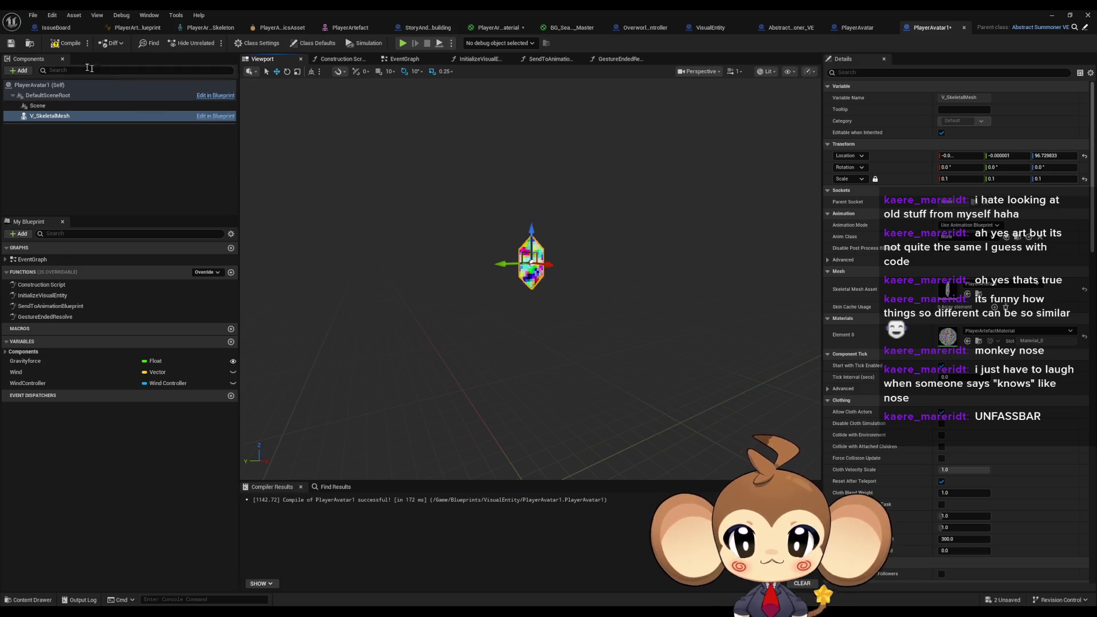
pyautogui.click(60, 44)
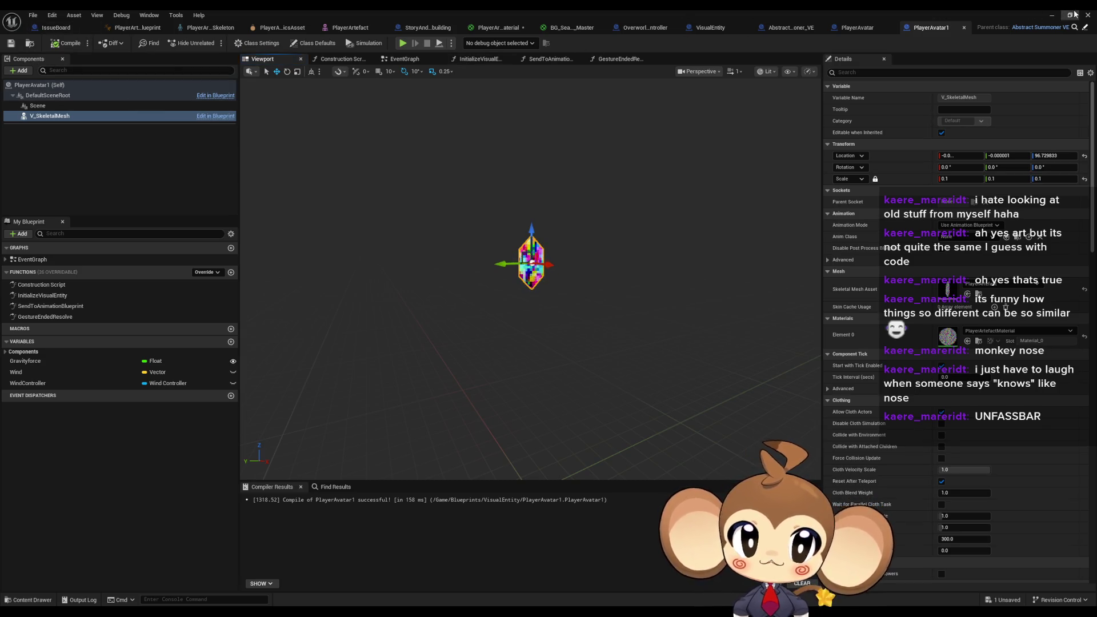
pyautogui.click(1051, 16)
pyautogui.click(212, 43)
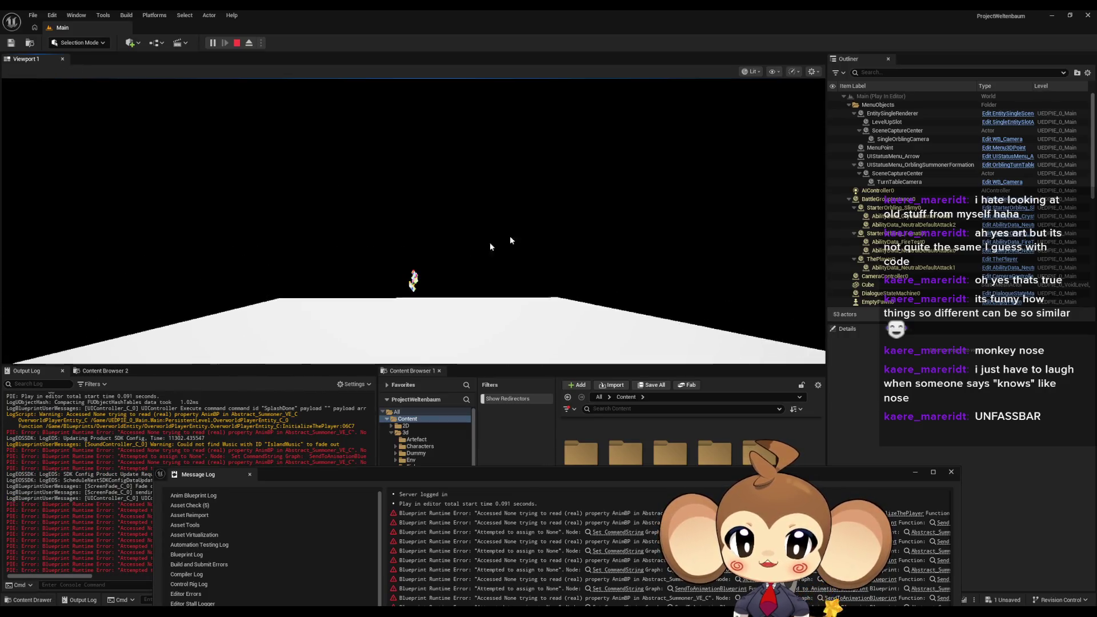
# Step: Orbit the game camera to view the small rainbow crystal avatar on the white floor
pyautogui.click(648, 325)
pyautogui.moveTo(583, 323)
pyautogui.mouseDown()
pyautogui.moveTo(398, 189)
pyautogui.moveTo(470, 233)
pyautogui.moveTo(411, 269)
pyautogui.moveTo(363, 193)
pyautogui.moveTo(482, 191)
pyautogui.moveTo(485, 264)
pyautogui.moveTo(442, 290)
pyautogui.mouseUp()
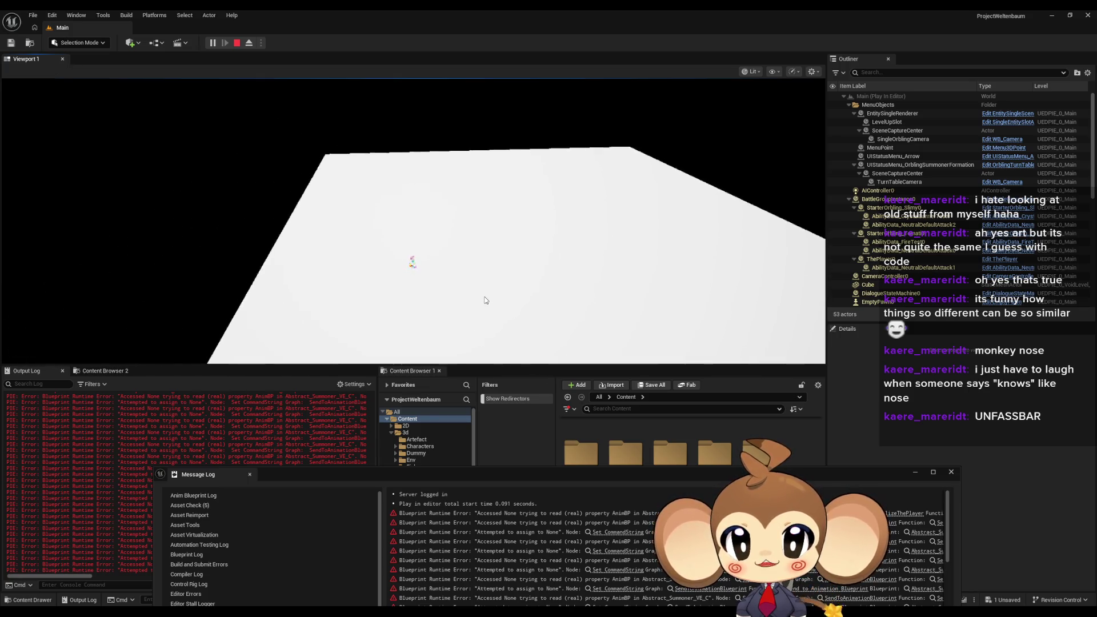
pyautogui.click(448, 292)
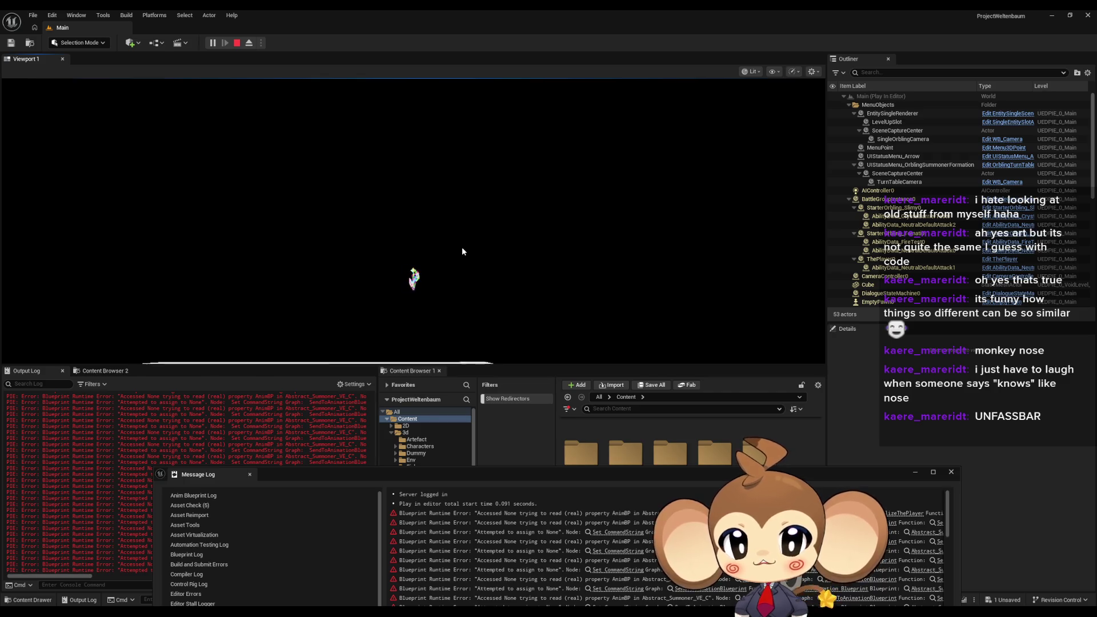
pyautogui.click(458, 284)
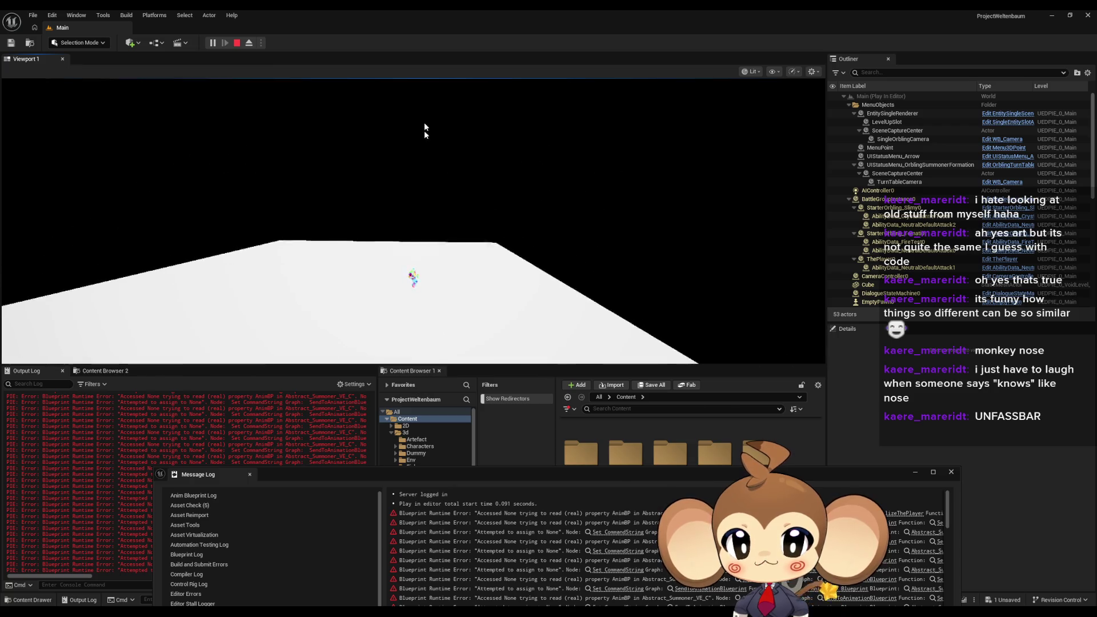
pyautogui.click(426, 171)
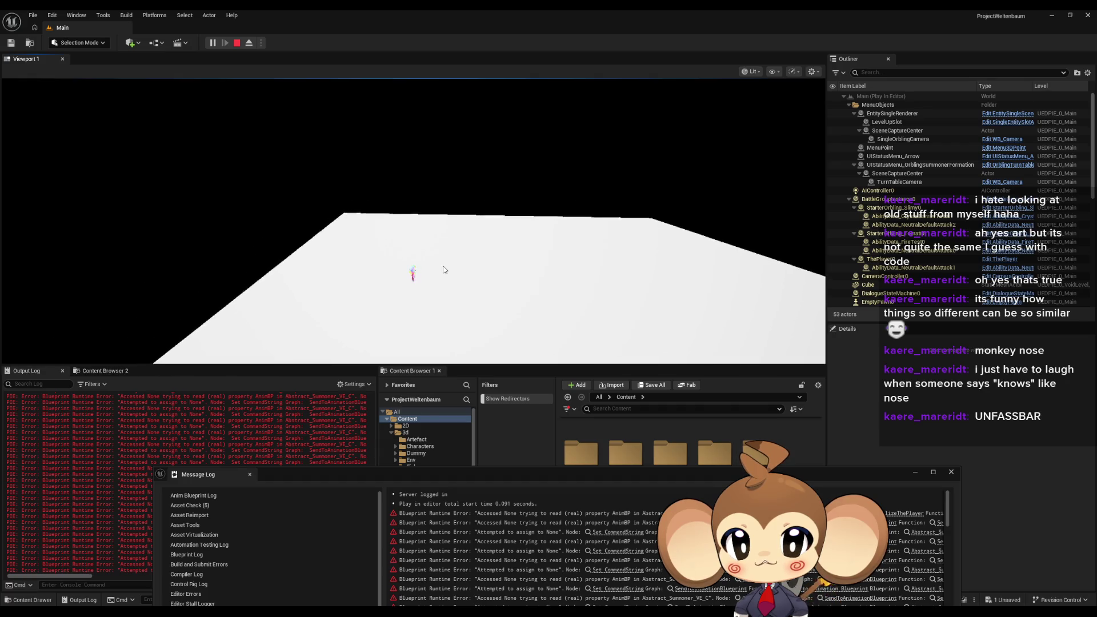
pyautogui.click(457, 231)
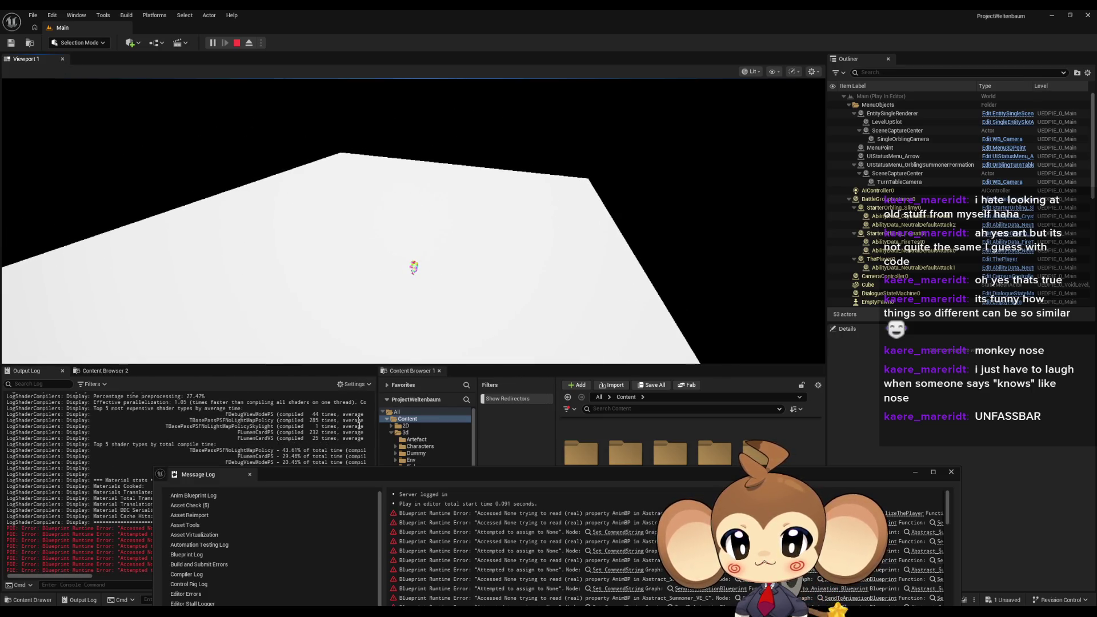
pyautogui.moveTo(376, 471); pyautogui.dragTo(773, 501)
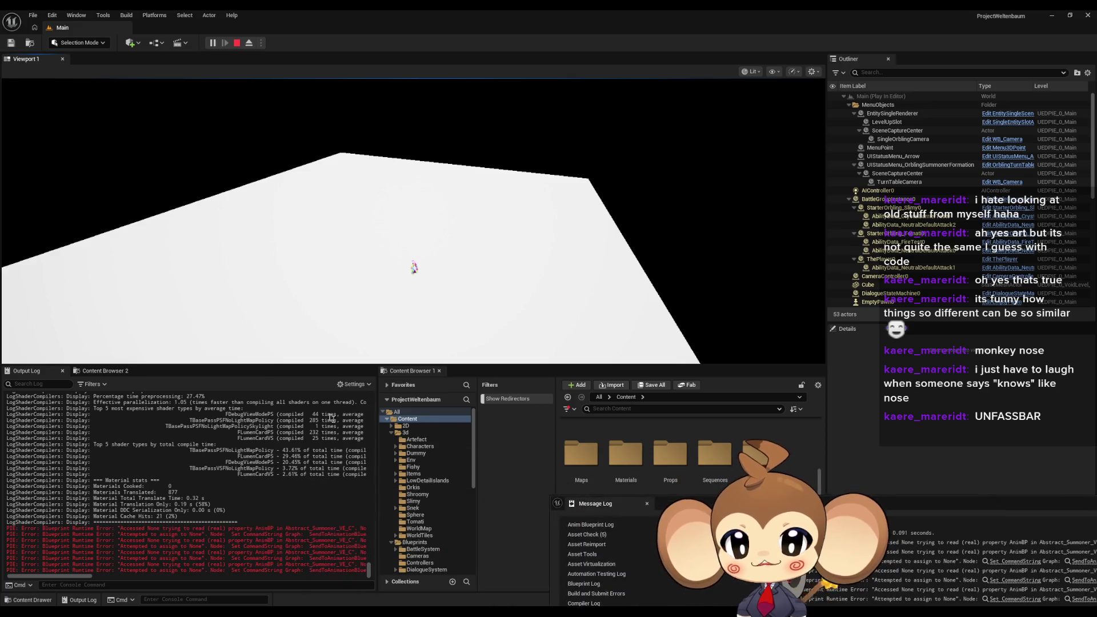